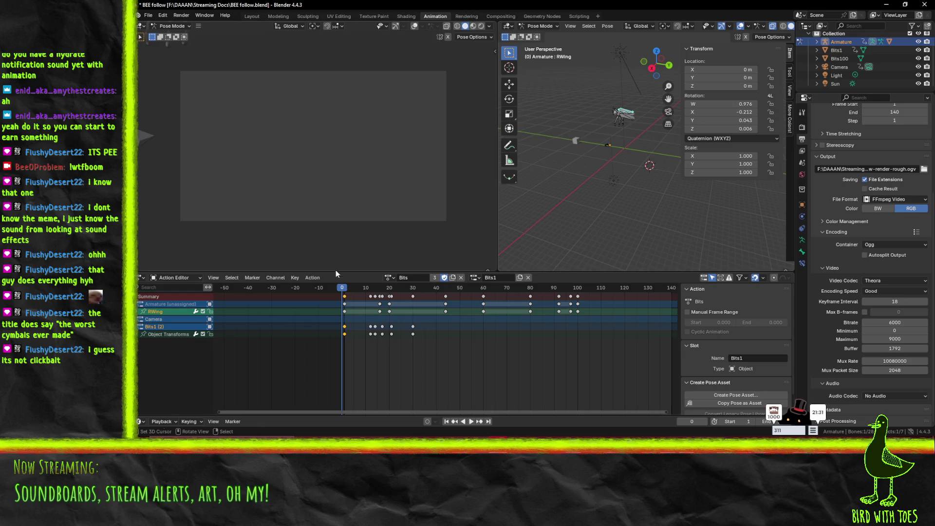
- Switch the armature from the Bits1 slot to the Bits action's Armature slot and play it back
{"action": "mouse_move", "coordinate": [437, 291]}
{"action": "left_mouse_down"}
{"action": "mouse_move", "coordinate": [310, 289]}
{"action": "mouse_move", "coordinate": [546, 295]}
{"action": "left_mouse_up"}
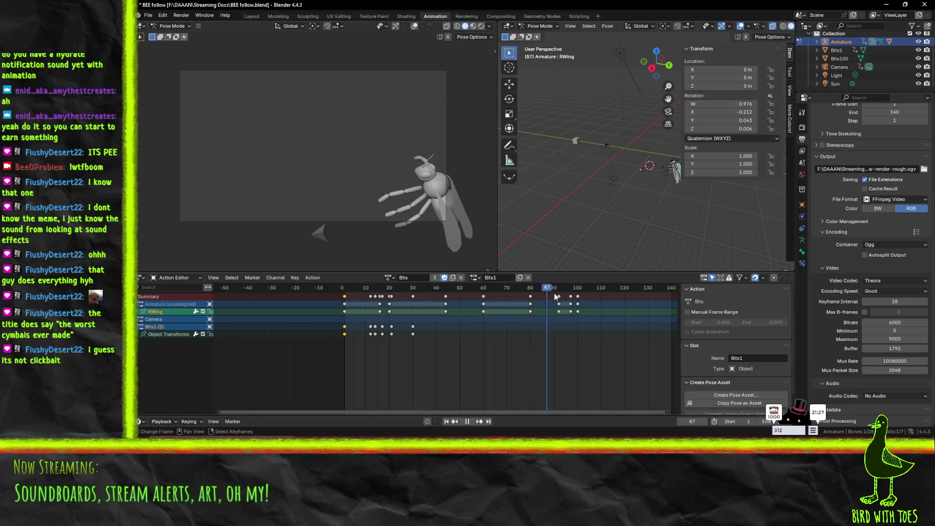
{"action": "key", "text": "Escape"}
{"action": "left_click", "coordinate": [476, 277]}
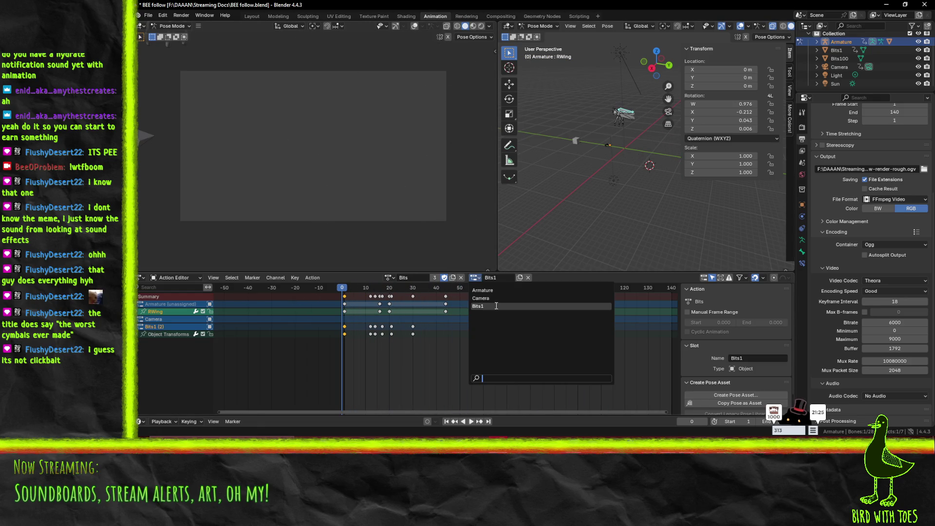
{"action": "left_click", "coordinate": [479, 291]}
{"action": "key", "text": "space"}
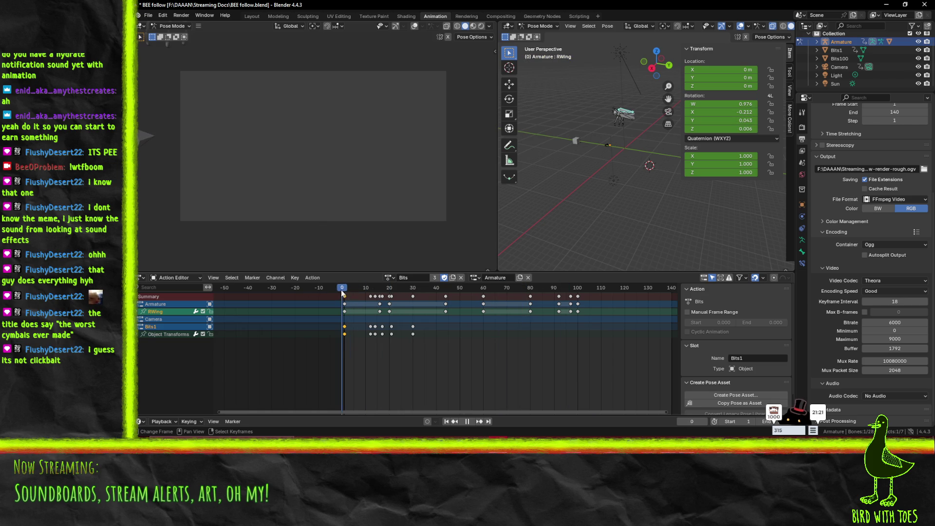
{"action": "key", "text": "space"}
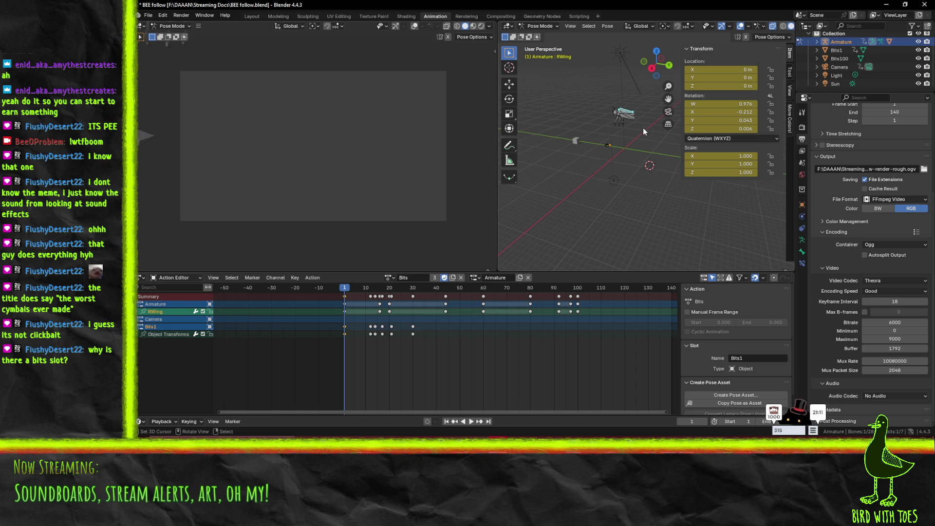
- Select the Bits1 object and preview its animation
{"action": "left_click", "coordinate": [827, 51]}
{"action": "key", "text": "space"}
{"action": "left_click_drag", "start_coordinate": [394, 287], "coordinate": [342, 286]}
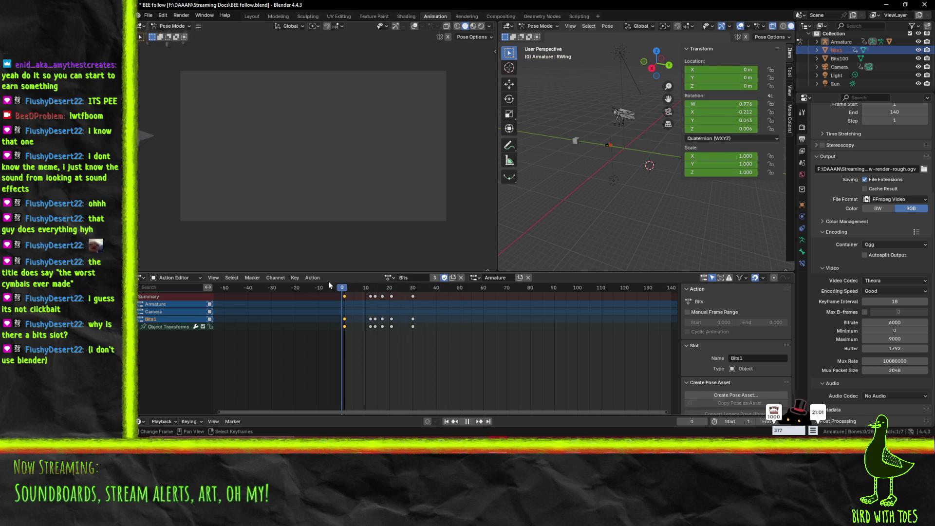
{"action": "key", "text": "Escape"}
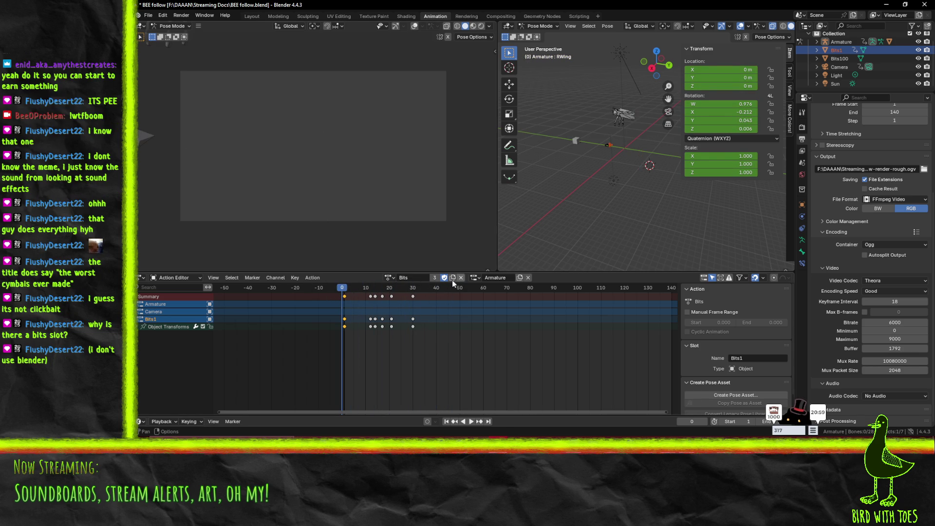
- Select the bee armature and play its current animation
{"action": "left_click", "coordinate": [617, 125]}
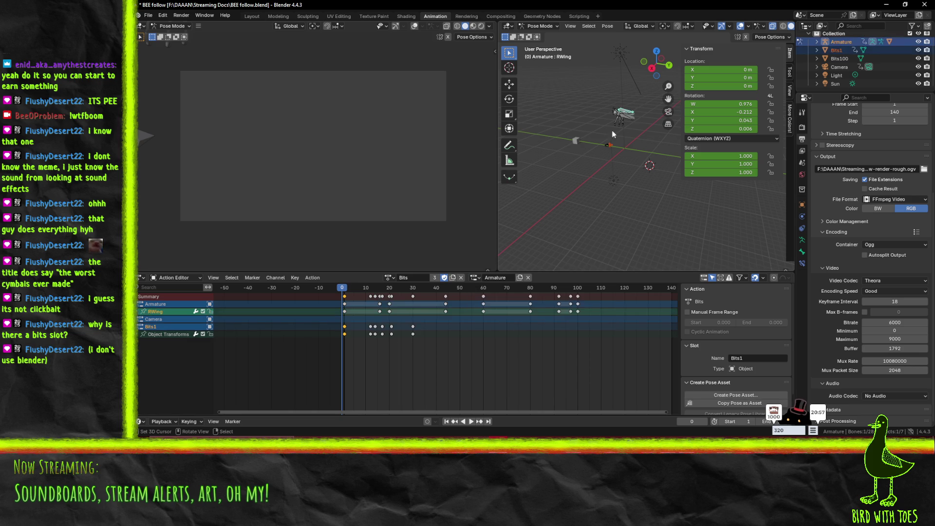
{"action": "key", "text": "space"}
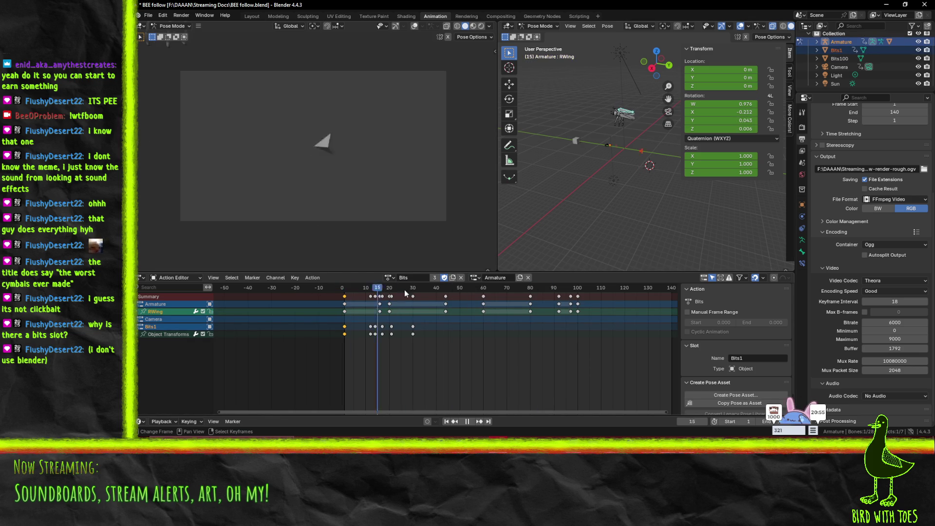
{"action": "key", "text": "Escape"}
{"action": "key", "text": "space"}
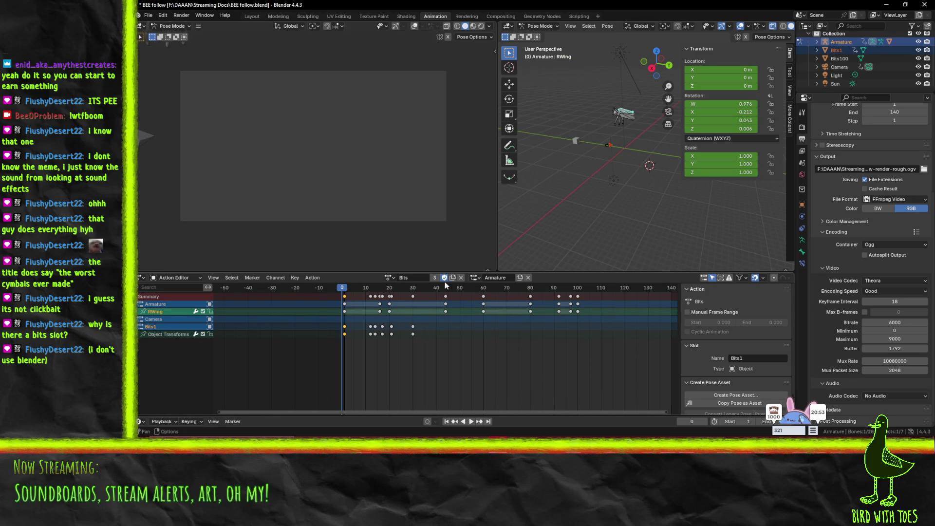
- Put the armature on the Bits action's Bits1 slot and scrub to check
{"action": "left_click", "coordinate": [475, 278]}
{"action": "left_click", "coordinate": [492, 302]}
{"action": "key", "text": "space"}
{"action": "left_click", "coordinate": [360, 296]}
{"action": "left_click_drag", "start_coordinate": [404, 301], "coordinate": [344, 298]}
{"action": "key", "text": "space"}
- Switch the bee armature into Object Mode
{"action": "mouse_move", "coordinate": [625, 122]}
{"action": "middle_mouse_down"}
{"action": "mouse_move", "coordinate": [609, 130]}
{"action": "mouse_move", "coordinate": [703, 150]}
{"action": "mouse_move", "coordinate": [635, 159]}
{"action": "middle_mouse_up"}
{"action": "key", "text": "Tab"}
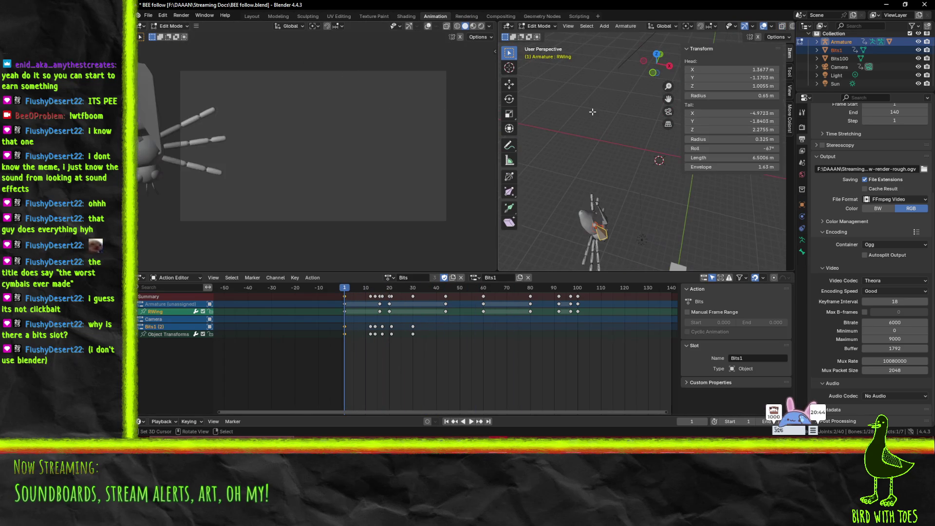
{"action": "key", "text": "Tab"}
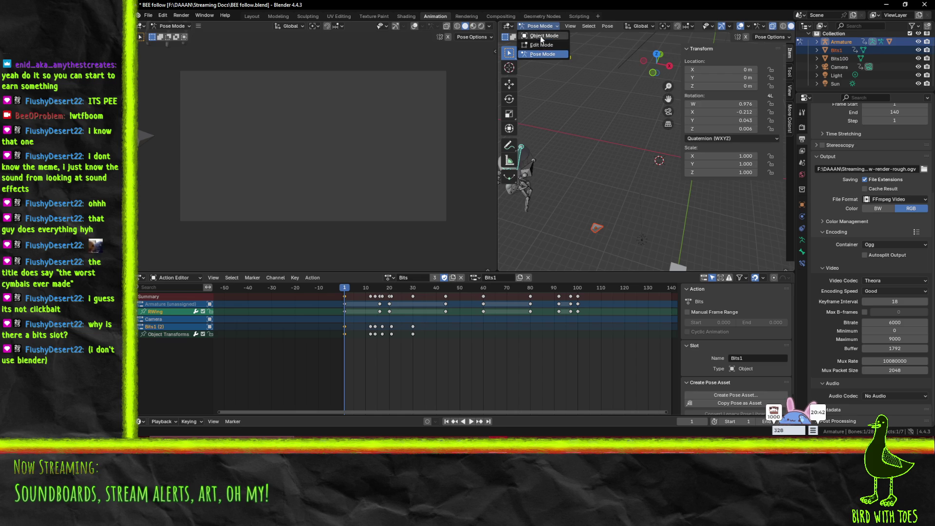
{"action": "left_click", "coordinate": [541, 38]}
{"action": "mouse_move", "coordinate": [609, 192]}
{"action": "middle_mouse_down"}
{"action": "mouse_move", "coordinate": [623, 203]}
{"action": "mouse_move", "coordinate": [565, 187]}
{"action": "mouse_move", "coordinate": [572, 182]}
{"action": "mouse_move", "coordinate": [514, 217]}
{"action": "middle_mouse_up"}
- Assign the Armature slot and set the armature's location to 0, 0, 0
{"action": "left_click", "coordinate": [475, 278]}
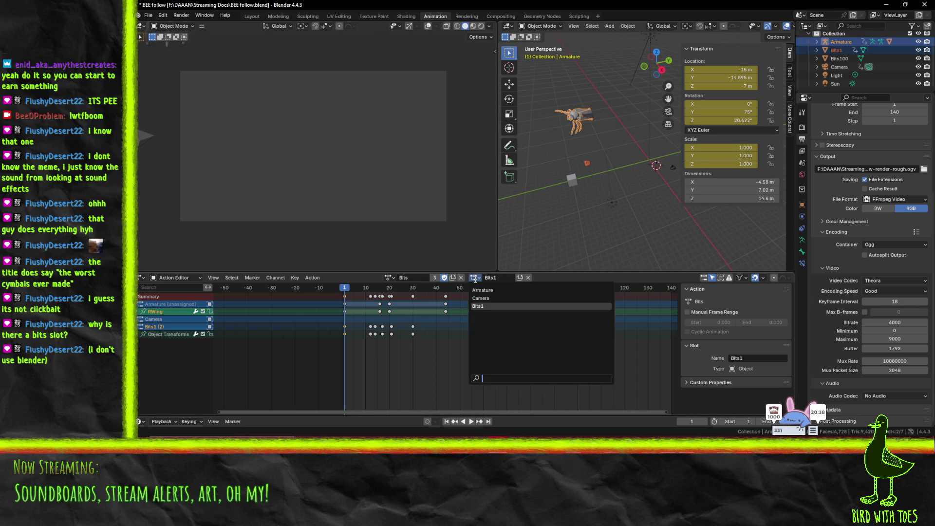
{"action": "left_click", "coordinate": [487, 291]}
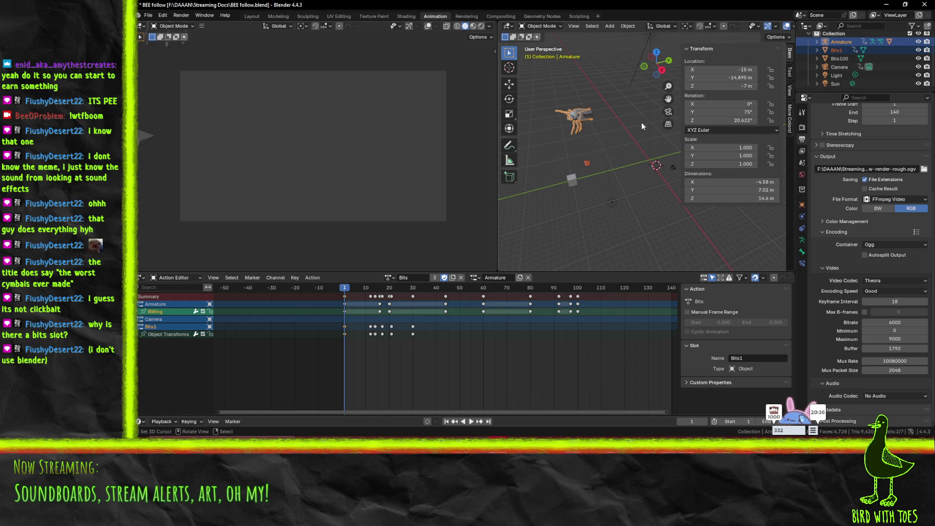
{"action": "left_click", "coordinate": [734, 70]}
{"action": "type", "text": "0"}
{"action": "key", "text": "Return"}
{"action": "left_click", "coordinate": [734, 77]}
{"action": "type", "text": "0"}
{"action": "key", "text": "Return"}
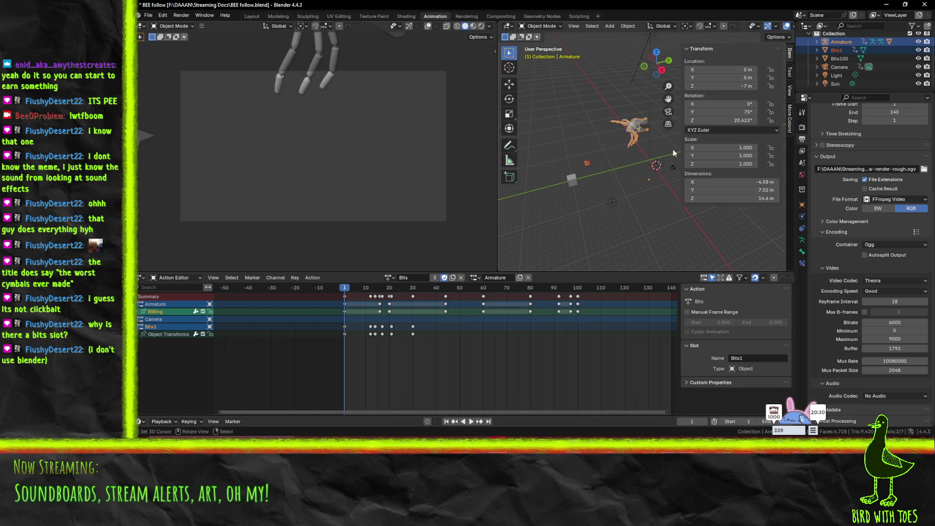
{"action": "type", "text": "0"}
{"action": "key", "text": "Return"}
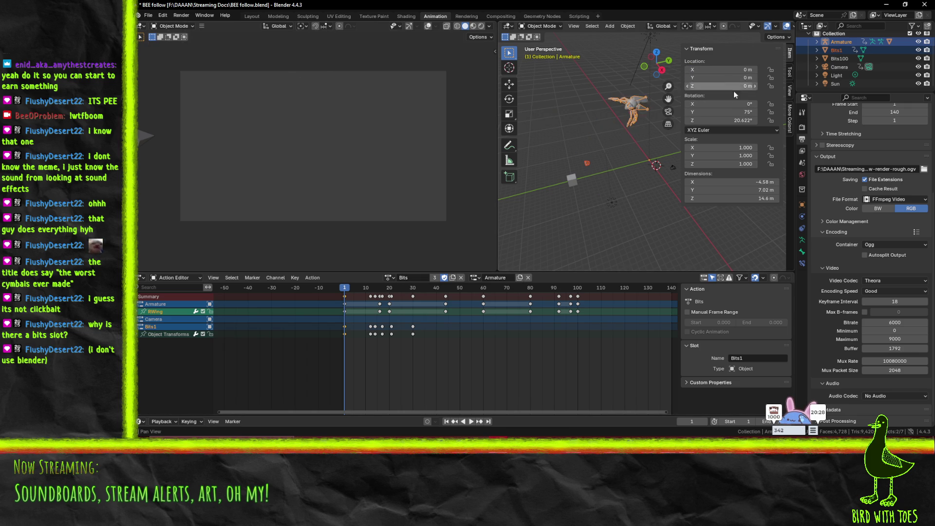
- Play and scrub the animation to check, then review the action's slot list
{"action": "key", "text": "space"}
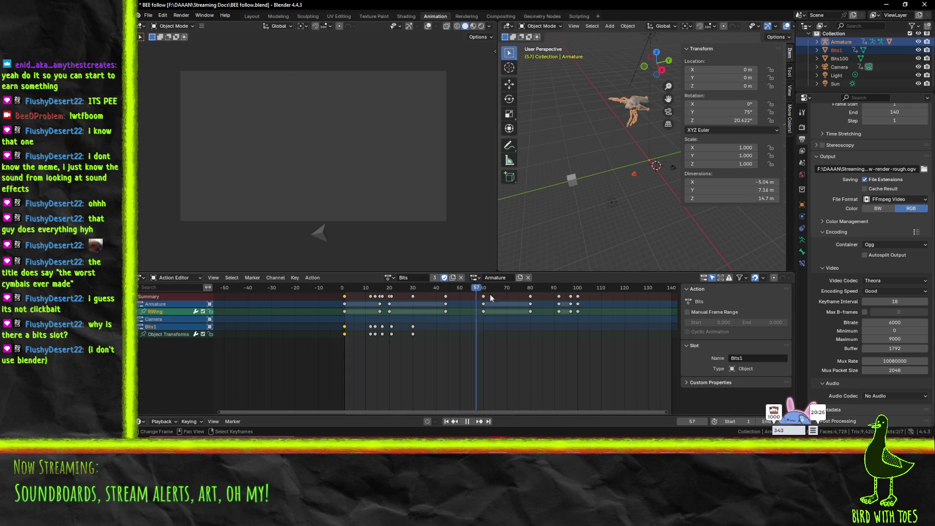
{"action": "mouse_move", "coordinate": [559, 294]}
{"action": "left_mouse_down"}
{"action": "mouse_move", "coordinate": [603, 291]}
{"action": "mouse_move", "coordinate": [345, 292]}
{"action": "left_mouse_up"}
{"action": "key", "text": "space"}
{"action": "left_click", "coordinate": [474, 278]}
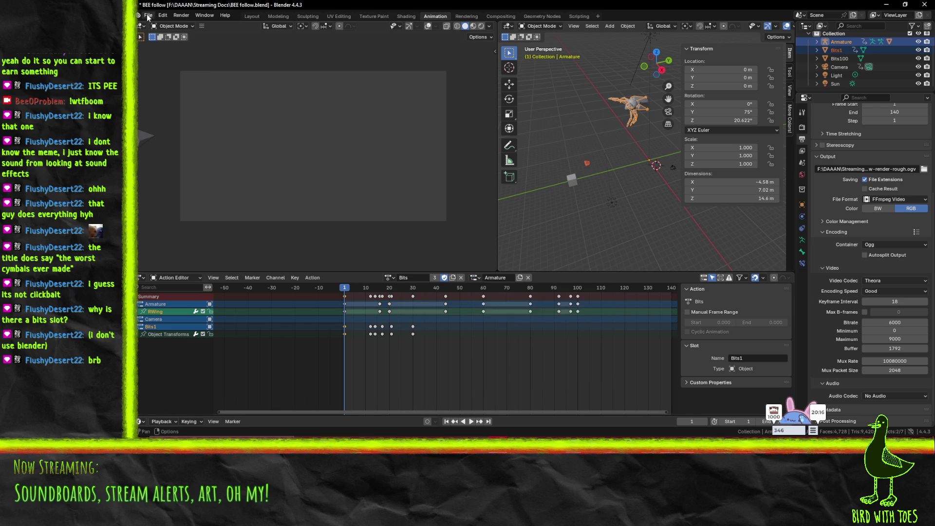
- Revert the bee file to its saved version
{"action": "left_click", "coordinate": [148, 15]}
{"action": "left_click", "coordinate": [162, 51]}
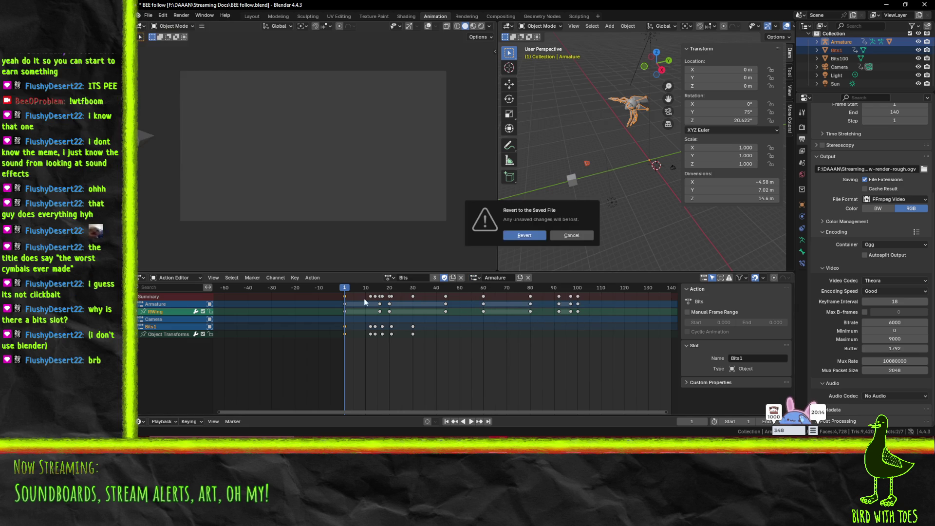
{"action": "key", "text": "Return"}
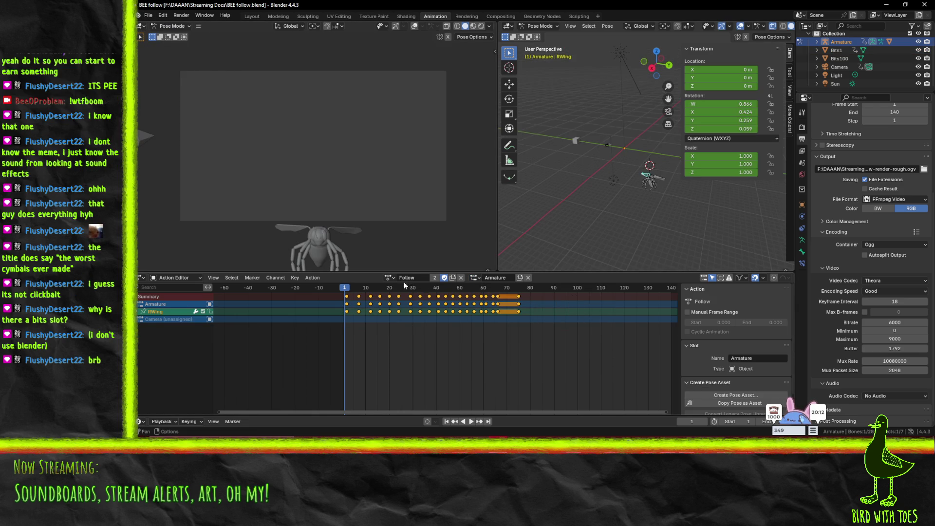
- Give the armature the Bits action, switch to Object Mode, and select the Bee mesh
{"action": "left_click", "coordinate": [390, 278]}
{"action": "left_click", "coordinate": [404, 294]}
{"action": "mouse_move", "coordinate": [347, 287]}
{"action": "left_mouse_down"}
{"action": "mouse_move", "coordinate": [554, 288]}
{"action": "mouse_move", "coordinate": [343, 288]}
{"action": "left_mouse_up"}
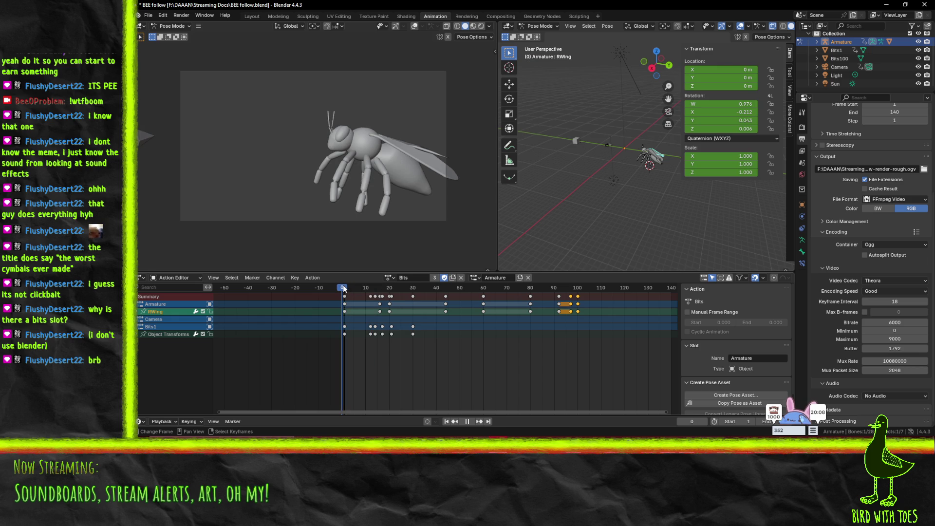
{"action": "left_click", "coordinate": [529, 27]}
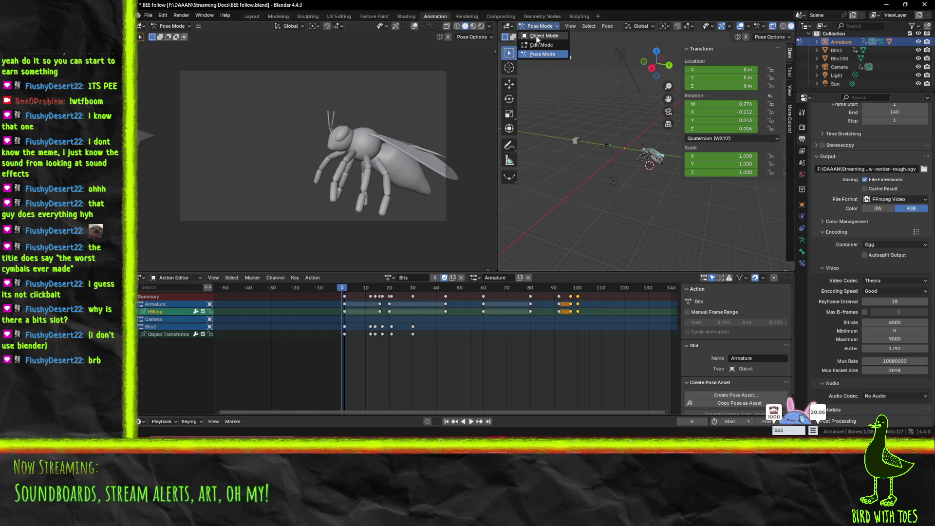
{"action": "left_click", "coordinate": [536, 36]}
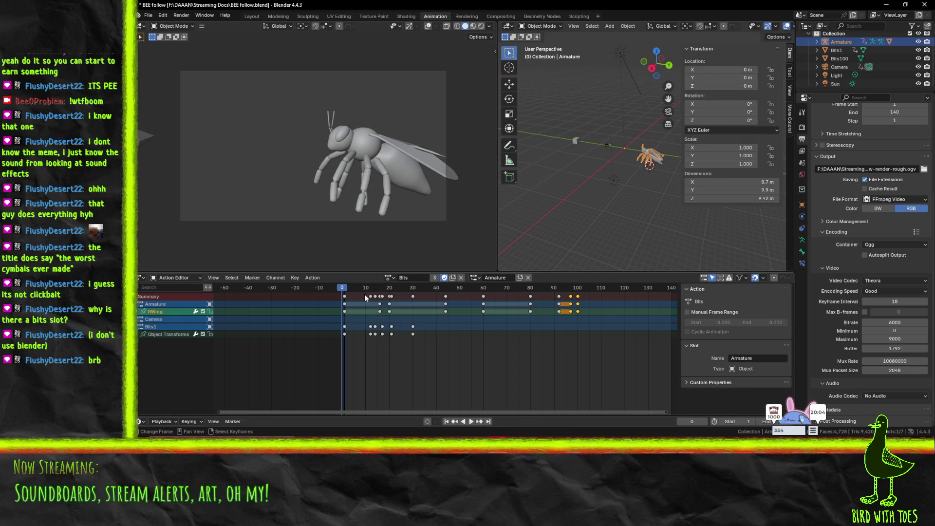
{"action": "left_click", "coordinate": [661, 161]}
{"action": "left_click", "coordinate": [656, 151]}
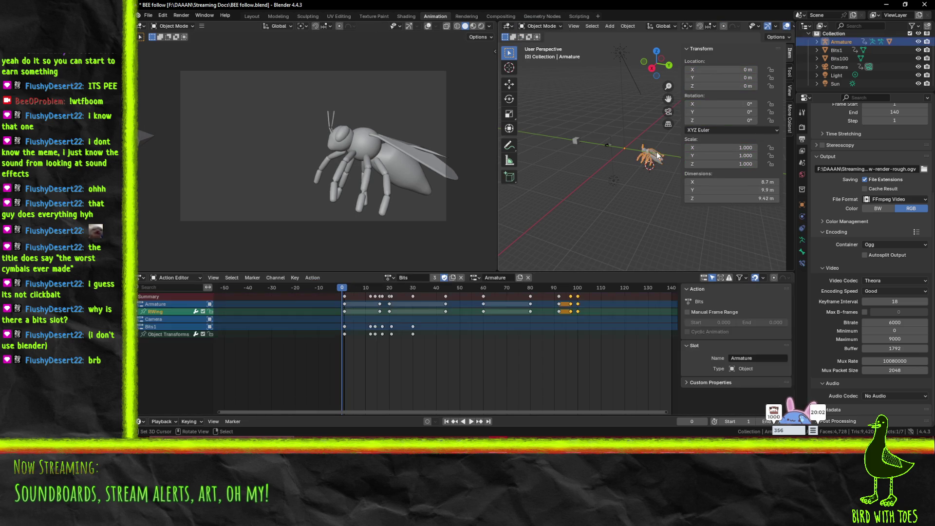
{"action": "left_click", "coordinate": [656, 161]}
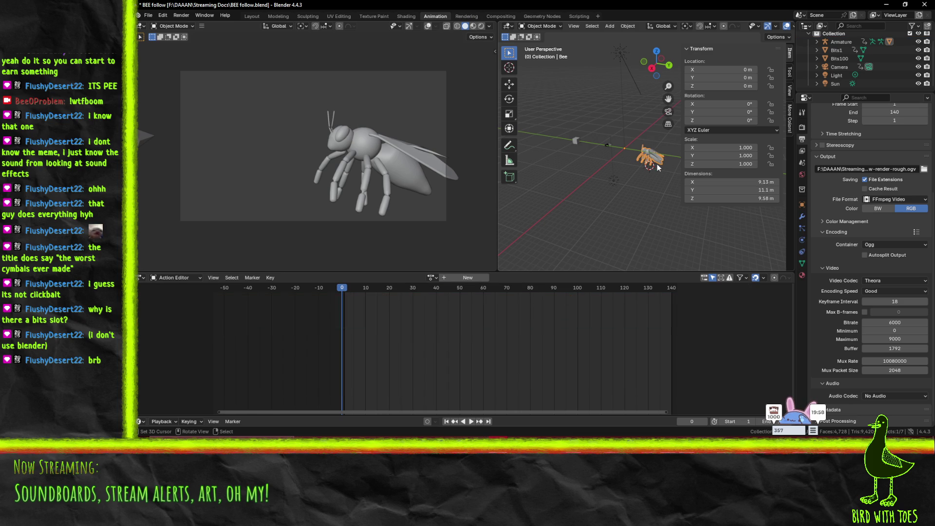
- Keyframe the armature's transforms at frame 1 and save the file
{"action": "key", "text": "space"}
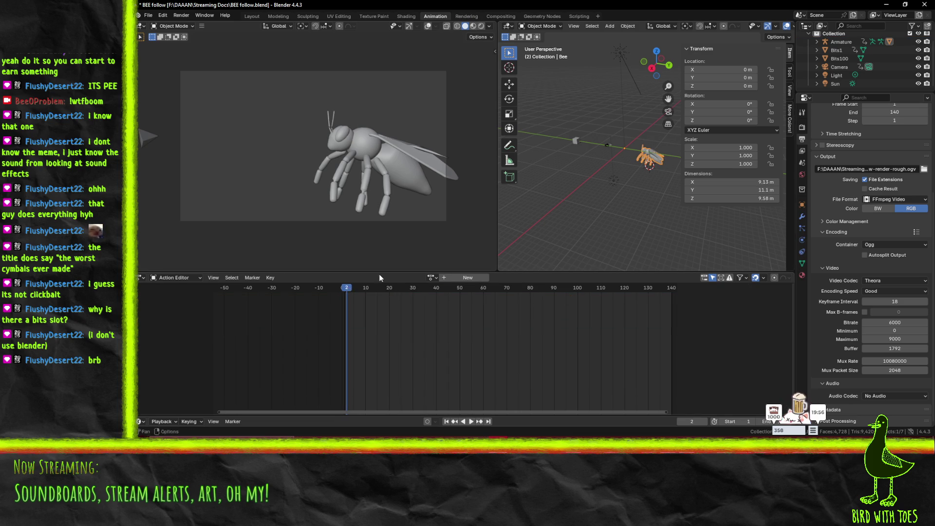
{"action": "left_click", "coordinate": [657, 154]}
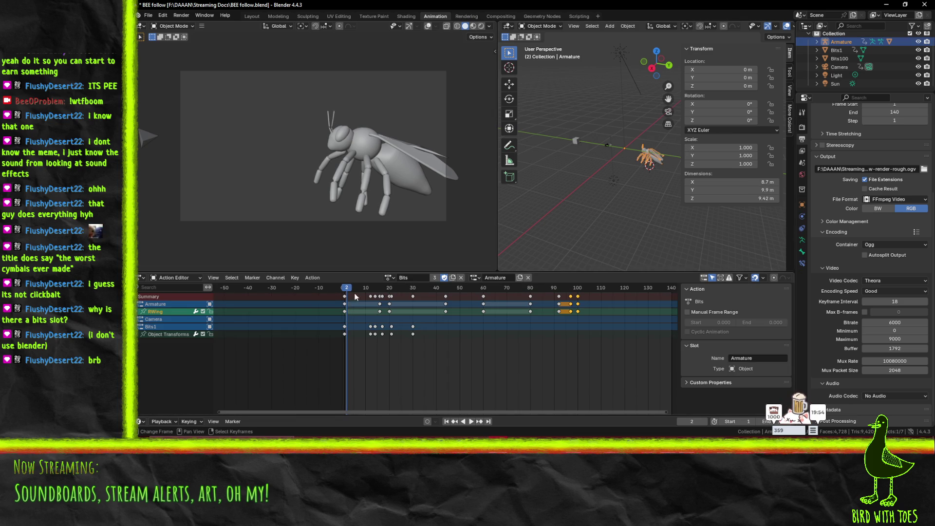
{"action": "left_click_drag", "start_coordinate": [348, 293], "coordinate": [345, 292]}
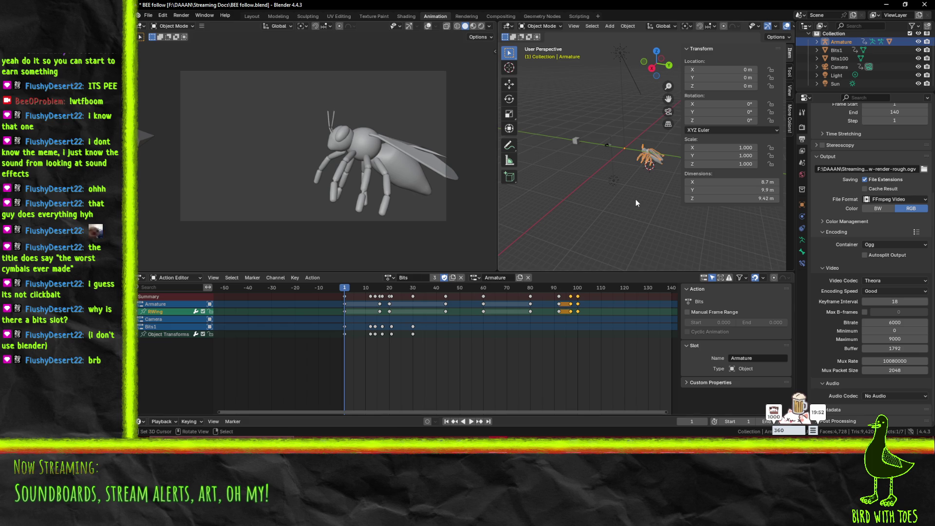
{"action": "key", "text": "i"}
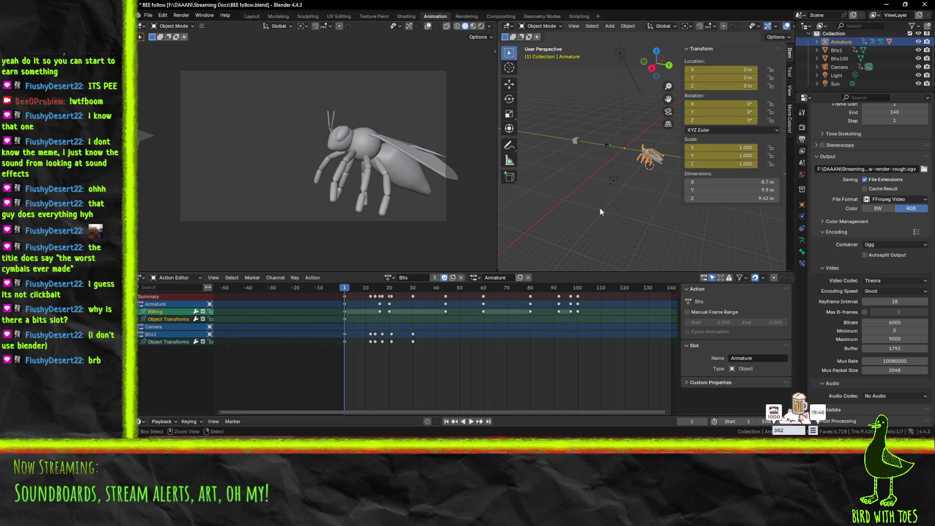
{"action": "key", "text": "ctrl+s"}
- Try the Bits1 slot on the armature and play it from frame 0
{"action": "left_click", "coordinate": [475, 277]}
{"action": "left_click", "coordinate": [489, 305]}
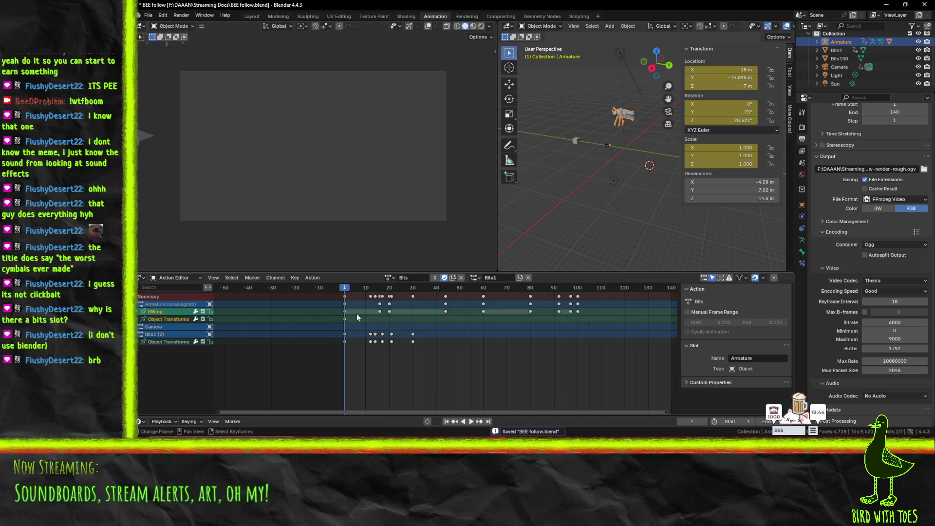
{"action": "key", "text": "space"}
{"action": "left_click", "coordinate": [343, 289]}
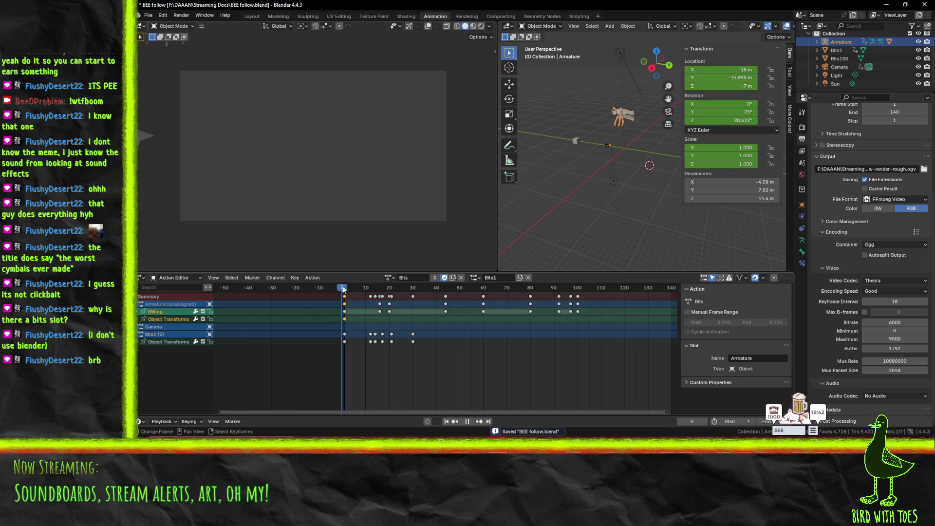
{"action": "key", "text": "space"}
- Switch the armature to the Armature slot and scrub frames 0–81 to check
{"action": "left_click", "coordinate": [475, 277]}
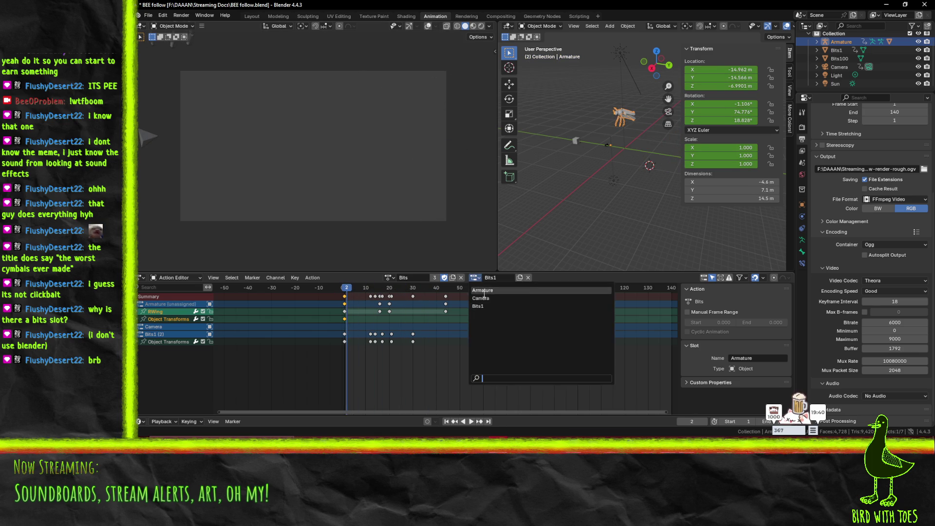
{"action": "left_click", "coordinate": [491, 290]}
{"action": "key", "text": "space"}
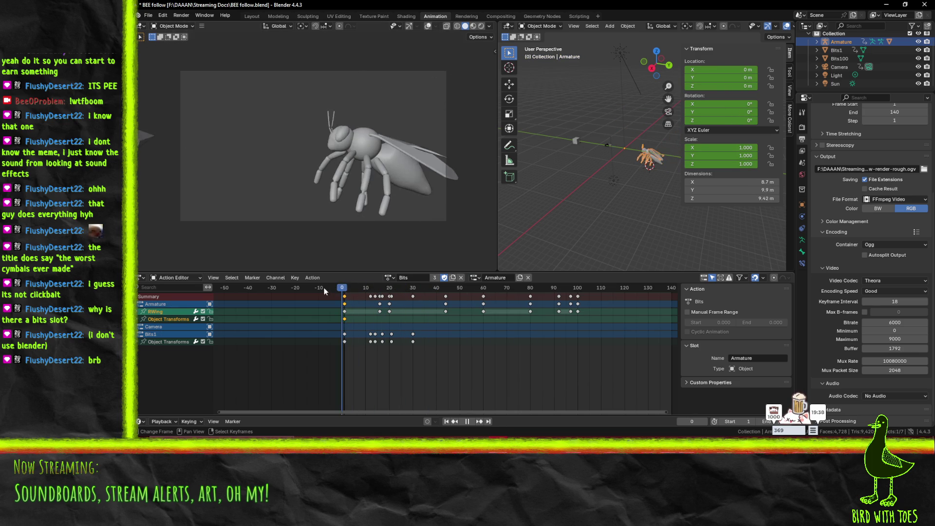
{"action": "left_click", "coordinate": [344, 291]}
{"action": "left_click", "coordinate": [533, 289]}
{"action": "left_click_drag", "start_coordinate": [542, 298], "coordinate": [346, 298]}
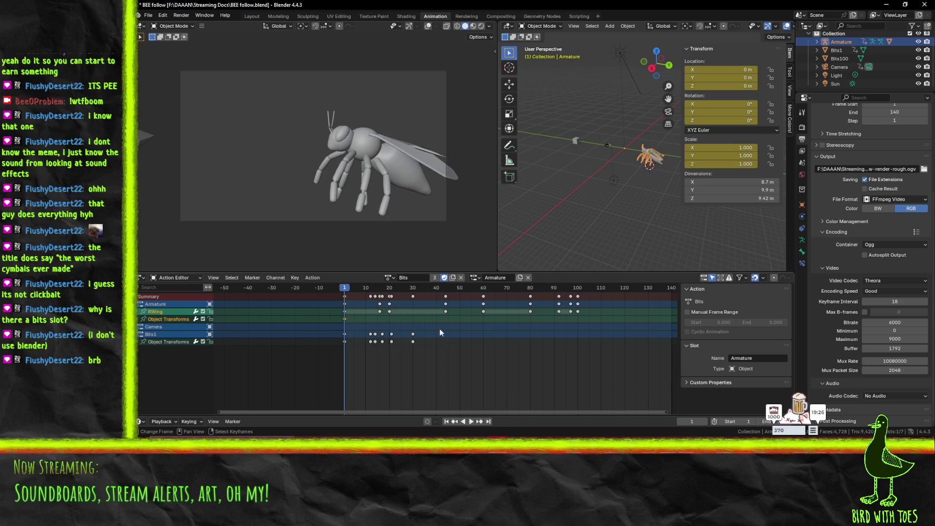
{"action": "left_click", "coordinate": [473, 279]}
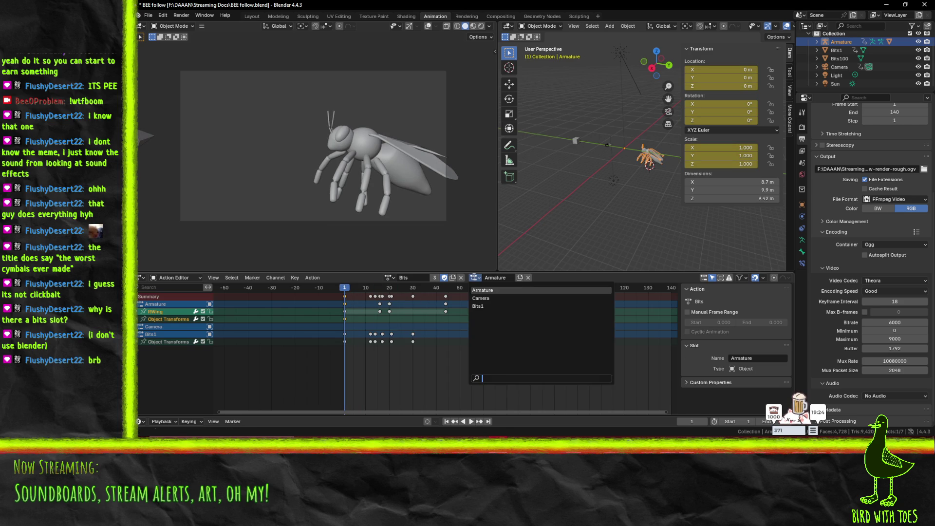
- Select the Bits1 object behind the bee and play its current animation
{"action": "left_click", "coordinate": [610, 147]}
{"action": "left_click", "coordinate": [610, 147]}
{"action": "left_click", "coordinate": [610, 147]}
{"action": "left_click", "coordinate": [610, 147]}
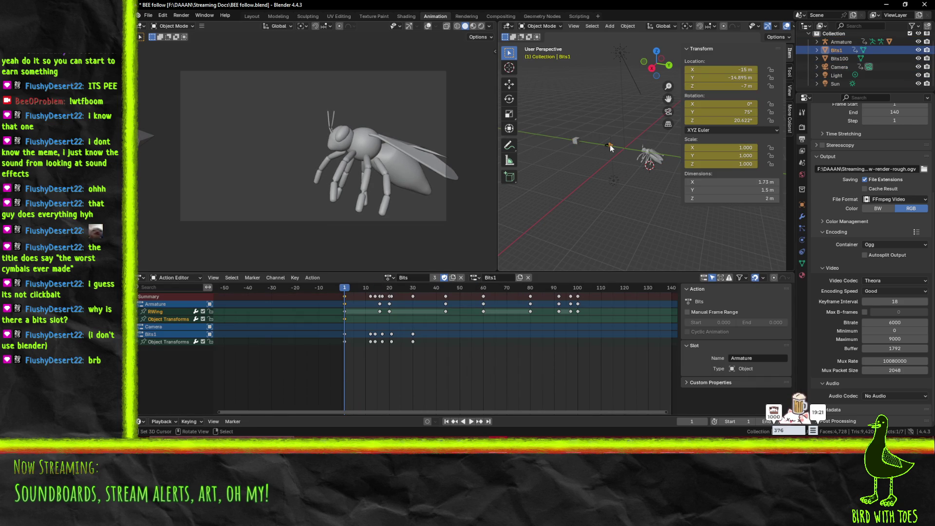
{"action": "left_click", "coordinate": [477, 279]}
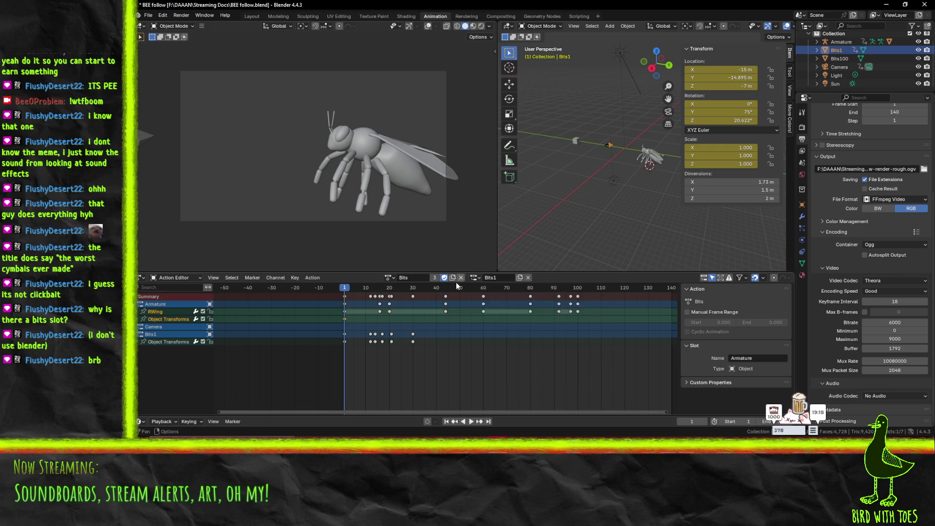
{"action": "key", "text": "space"}
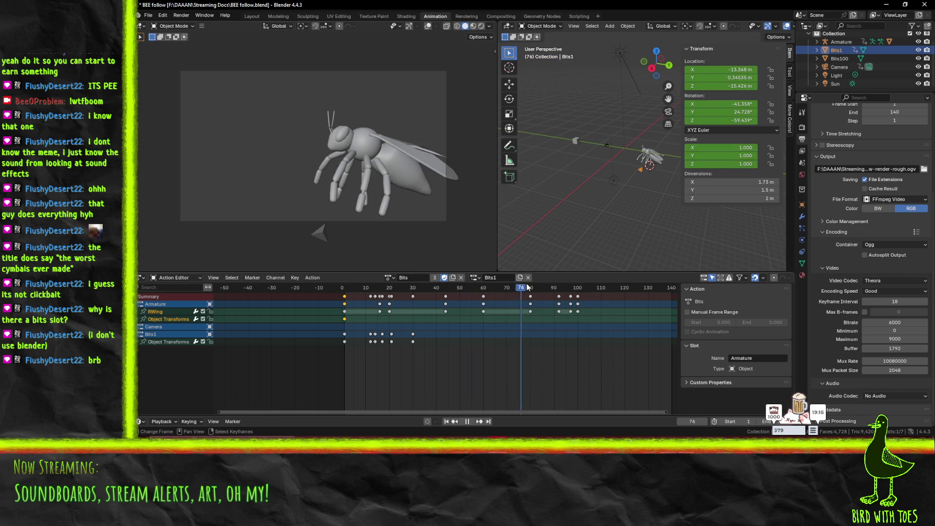
{"action": "left_click_drag", "start_coordinate": [346, 289], "coordinate": [347, 290]}
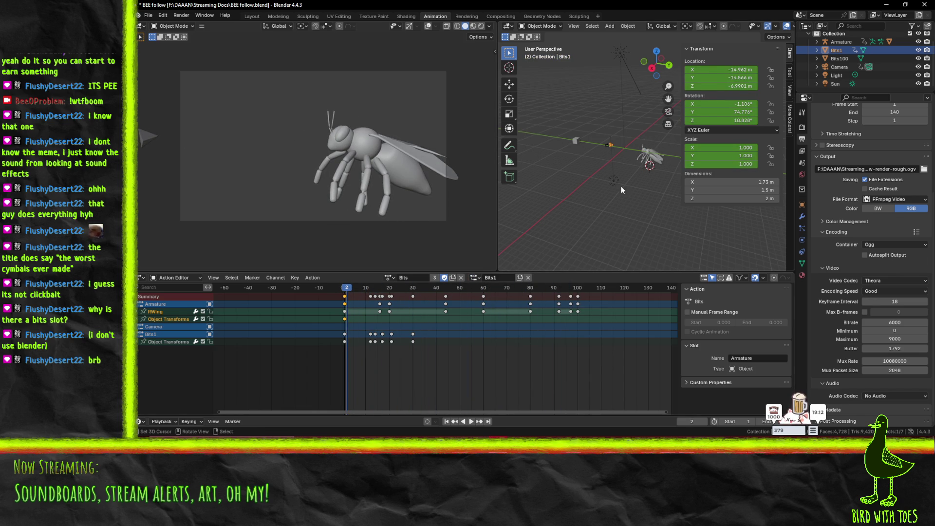
- Give Bits1 the Armature slot and preview the animation
{"action": "left_click", "coordinate": [474, 277]}
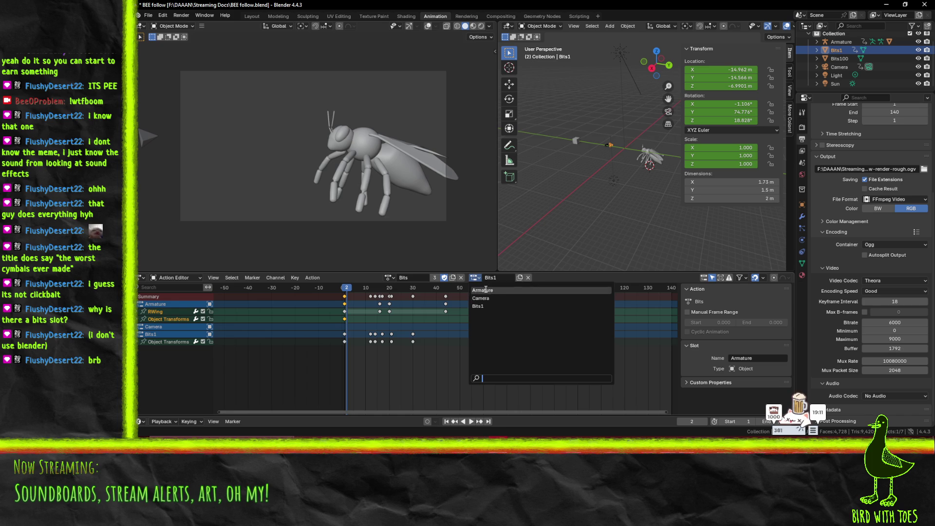
{"action": "left_click", "coordinate": [483, 290]}
{"action": "key", "text": "space"}
{"action": "mouse_move", "coordinate": [342, 288]}
{"action": "left_mouse_down"}
{"action": "mouse_move", "coordinate": [615, 293]}
{"action": "mouse_move", "coordinate": [344, 297]}
{"action": "left_mouse_up"}
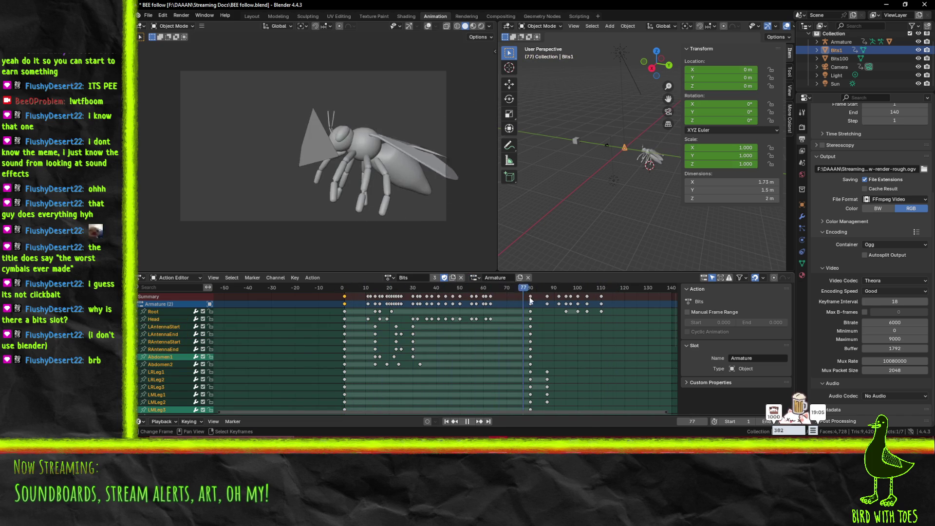
{"action": "left_click_drag", "start_coordinate": [462, 310], "coordinate": [346, 304]}
{"action": "key", "text": "space"}
- Switch Bits1 back to the Bits1 slot and play it
{"action": "left_click", "coordinate": [479, 280]}
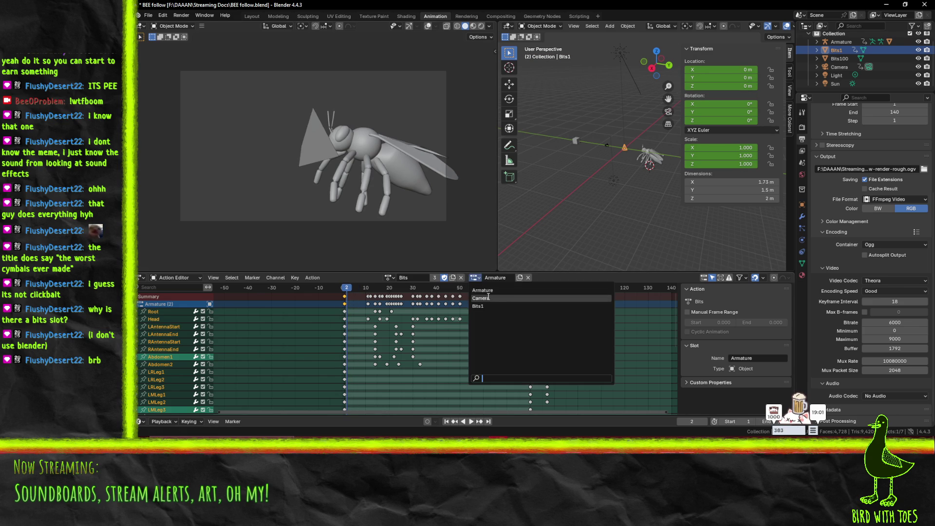
{"action": "left_click", "coordinate": [492, 304]}
{"action": "key", "text": "space"}
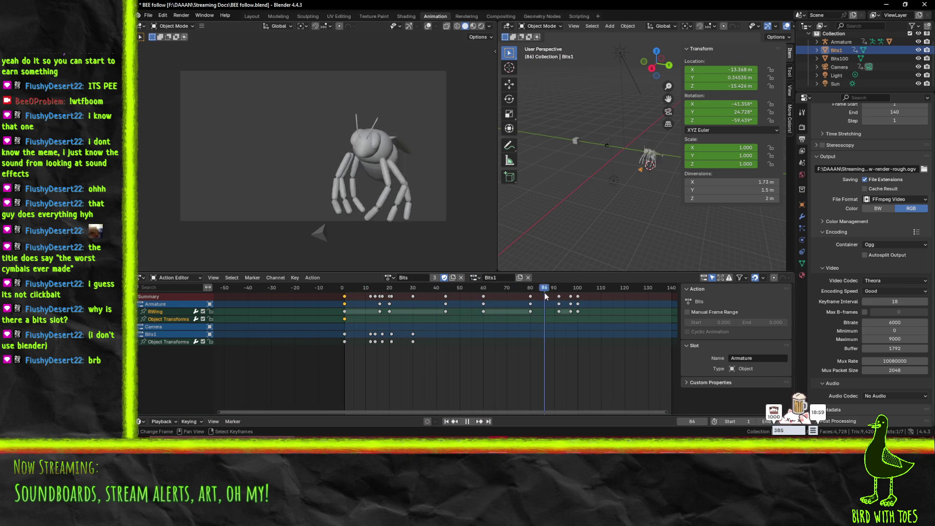
{"action": "left_click_drag", "start_coordinate": [344, 289], "coordinate": [346, 289]}
{"action": "key", "text": "space"}
- Give Bits1 the Follow action with its Armature slot and play it
{"action": "left_click", "coordinate": [389, 278]}
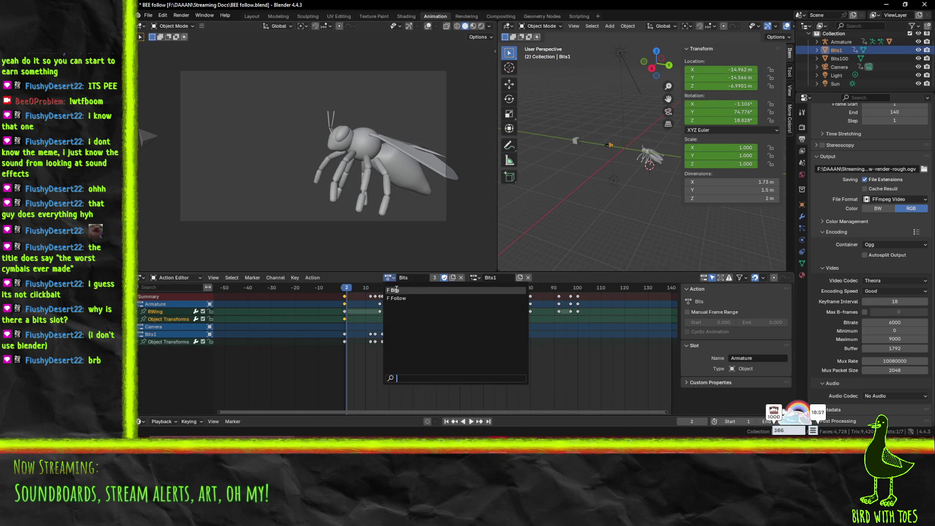
{"action": "left_click", "coordinate": [401, 299]}
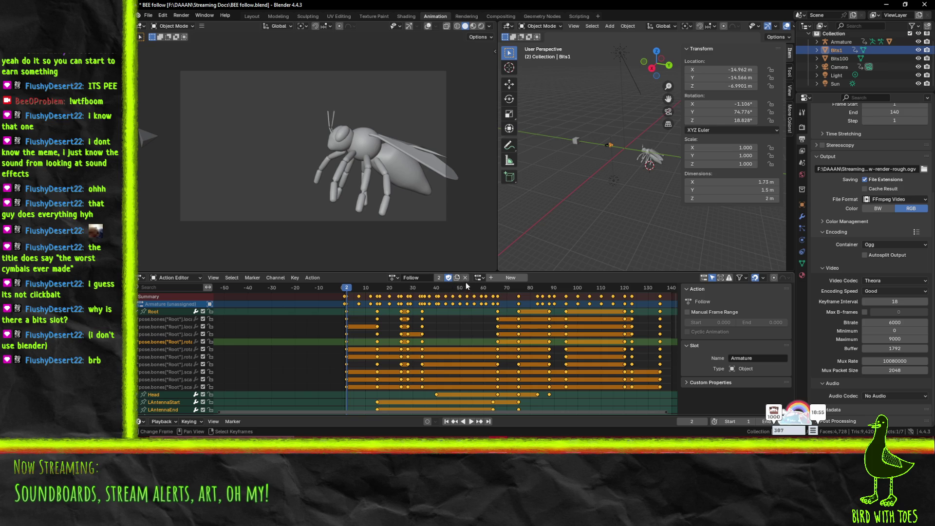
{"action": "left_click", "coordinate": [479, 278]}
{"action": "left_click", "coordinate": [488, 290]}
{"action": "key", "text": "space"}
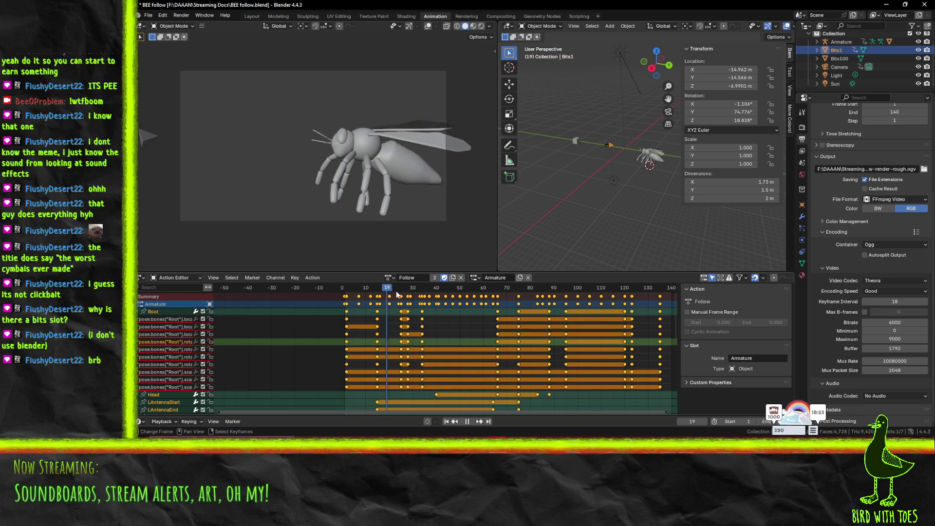
{"action": "key", "text": "Escape"}
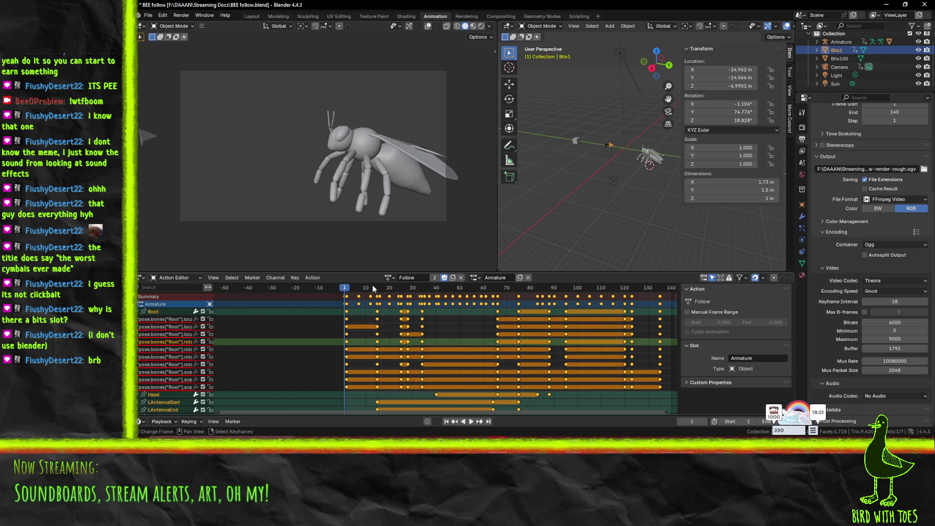
- Reselect the Follow action and play it near its end
{"action": "left_click", "coordinate": [390, 278]}
{"action": "left_click", "coordinate": [394, 290]}
{"action": "left_click", "coordinate": [390, 278]}
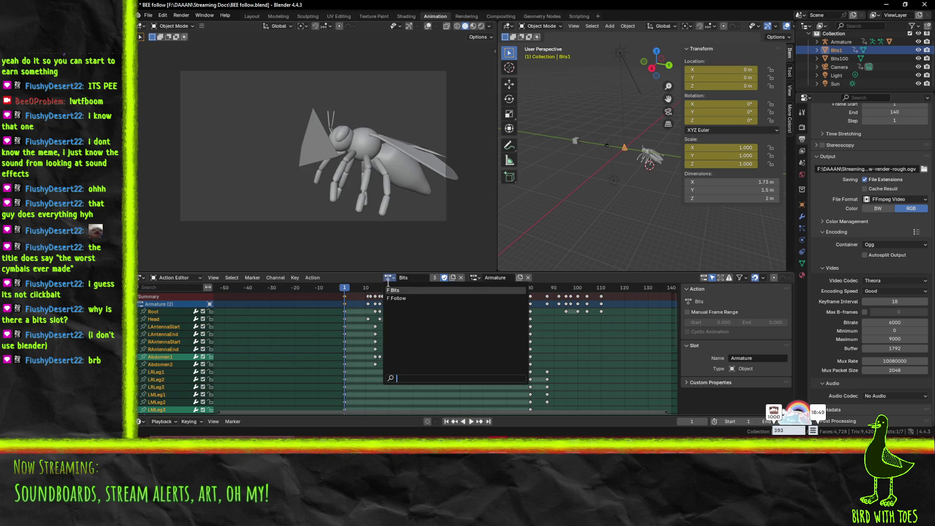
{"action": "left_click", "coordinate": [394, 298]}
{"action": "key", "text": "space"}
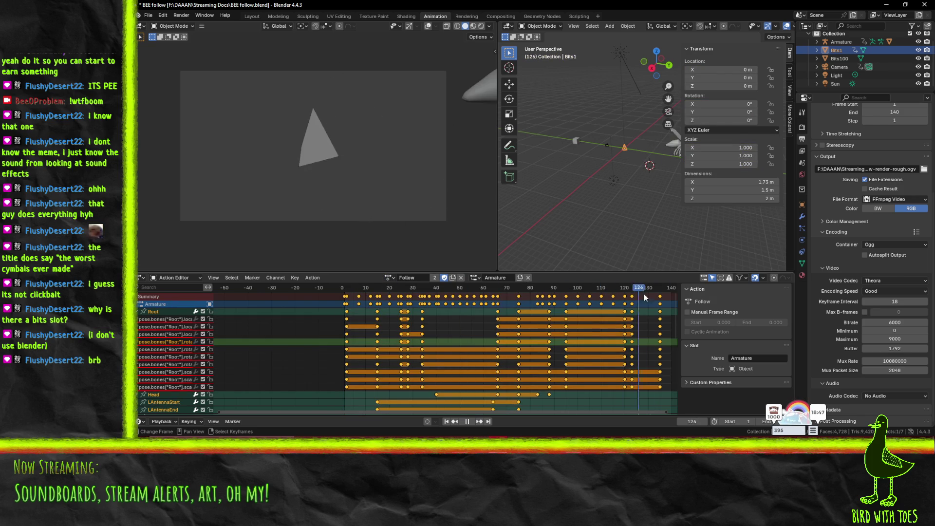
{"action": "left_click_drag", "start_coordinate": [356, 302], "coordinate": [667, 299]}
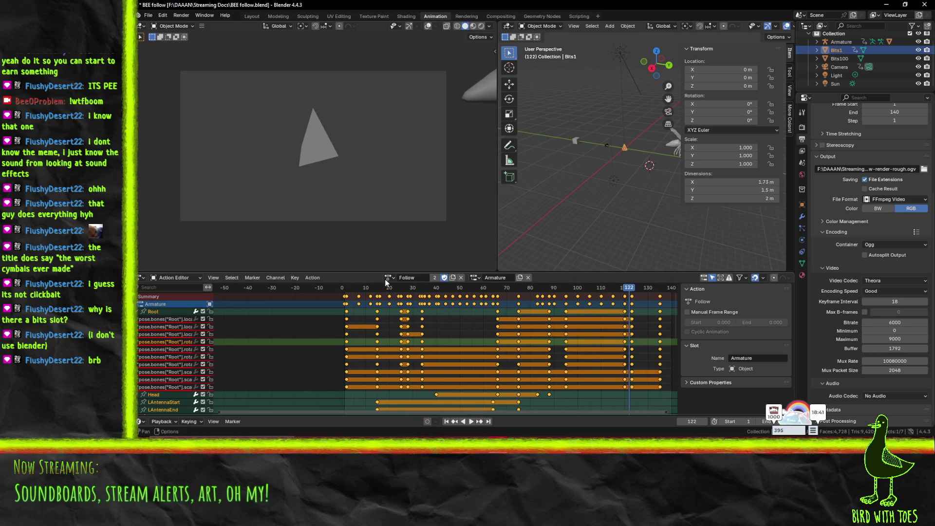
{"action": "key", "text": "space"}
- Switch to Follow's Camera slot, play it, then undo back to the Bits action
{"action": "left_click", "coordinate": [475, 278]}
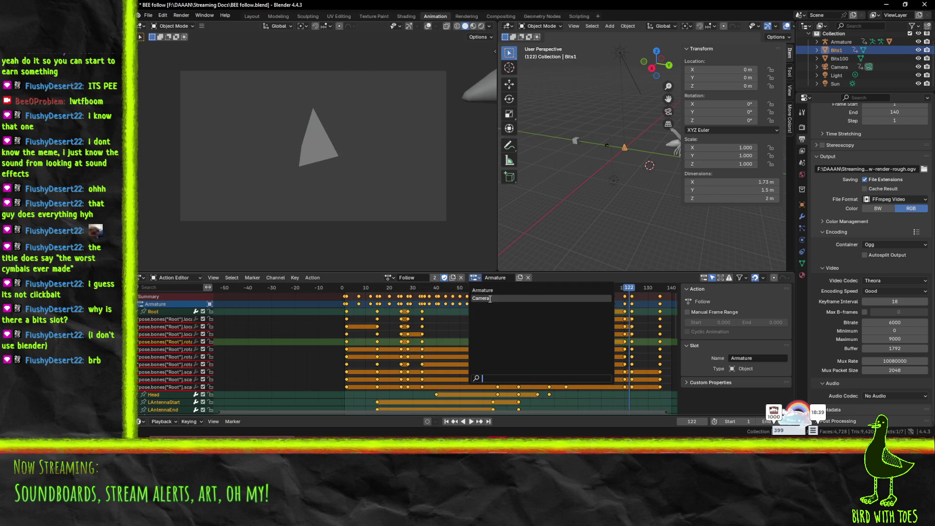
{"action": "left_click", "coordinate": [492, 298]}
{"action": "key", "text": "space"}
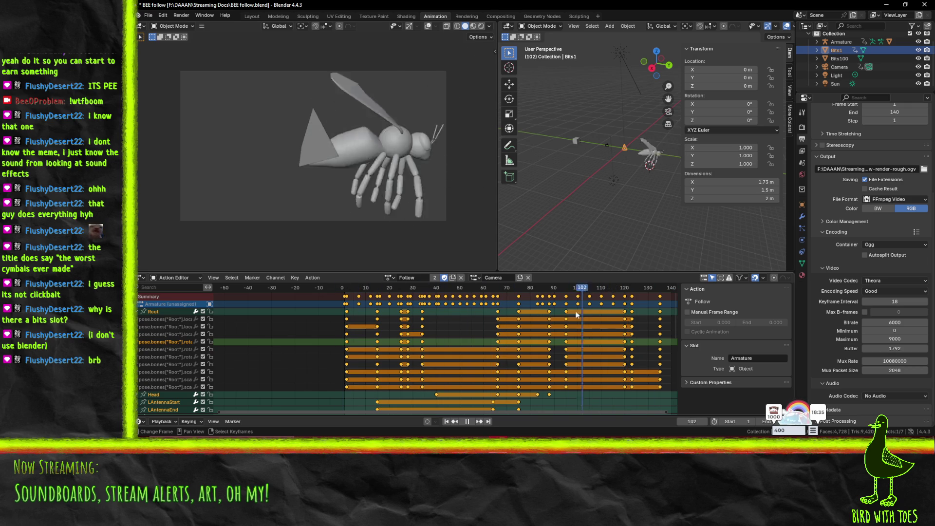
{"action": "left_click_drag", "start_coordinate": [563, 320], "coordinate": [303, 308]}
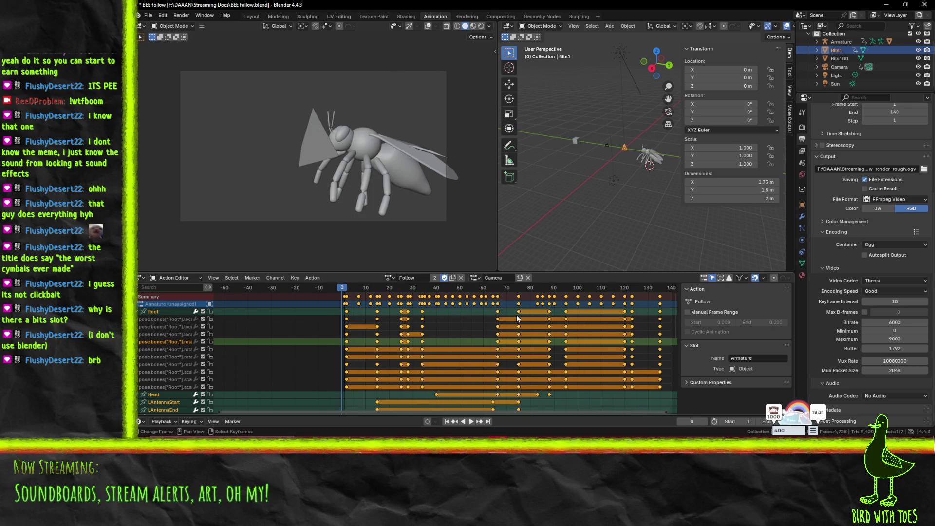
{"action": "key", "text": "ctrl+z"}
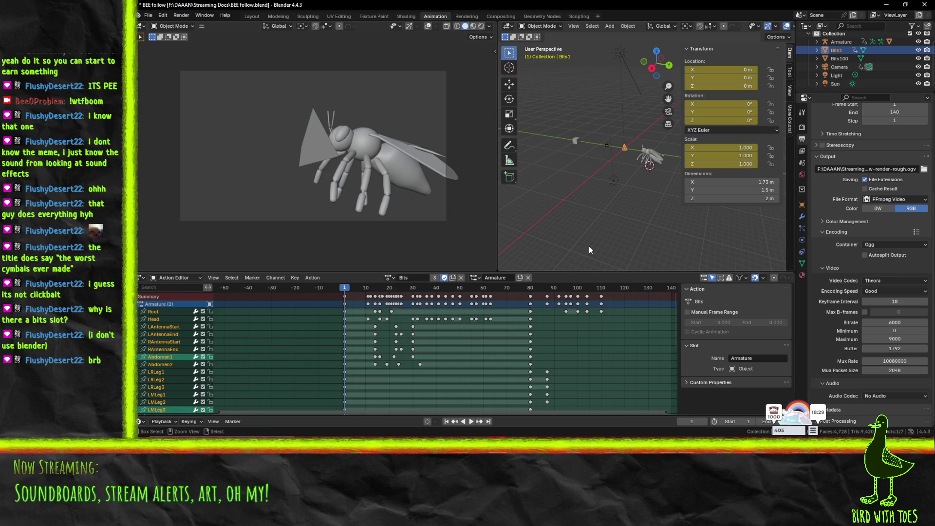
- Return to the Bits action at frame 0 on the Armature slot and play it
{"action": "key", "text": "ctrl+shift+z"}
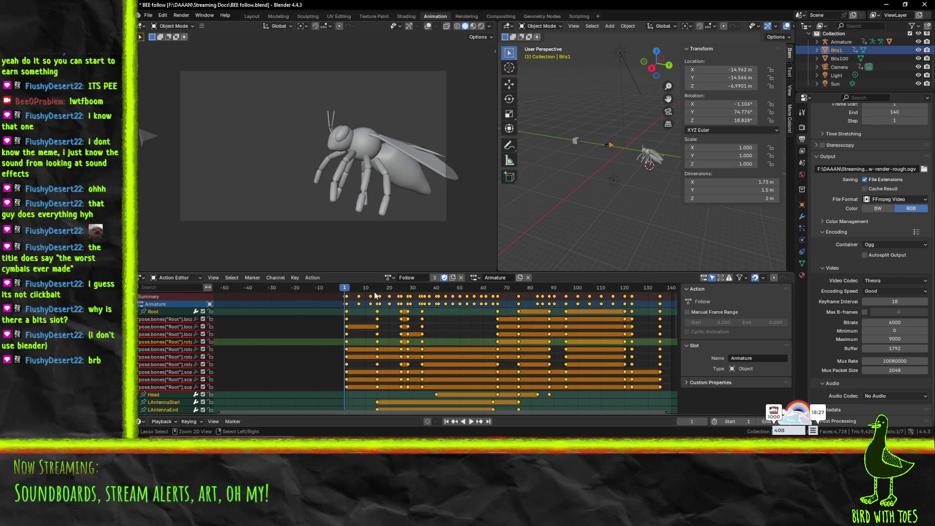
{"action": "key", "text": "ctrl+z"}
{"action": "key", "text": "Left"}
{"action": "key", "text": "Left"}
{"action": "left_click", "coordinate": [473, 278]}
{"action": "left_click", "coordinate": [469, 291]}
{"action": "key", "text": "space"}
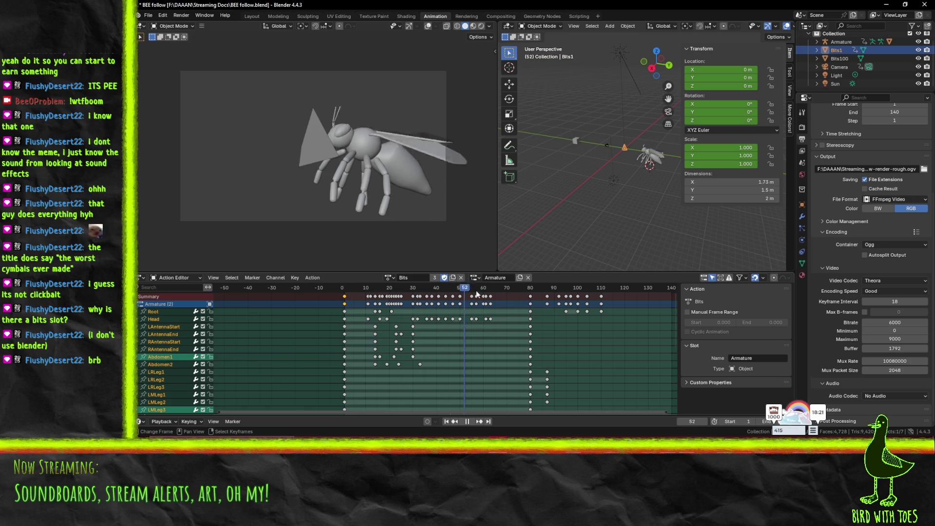
{"action": "key", "text": "space"}
- Switch to the Follow action and look through the File menu
{"action": "left_click", "coordinate": [390, 277]}
{"action": "left_click", "coordinate": [399, 302]}
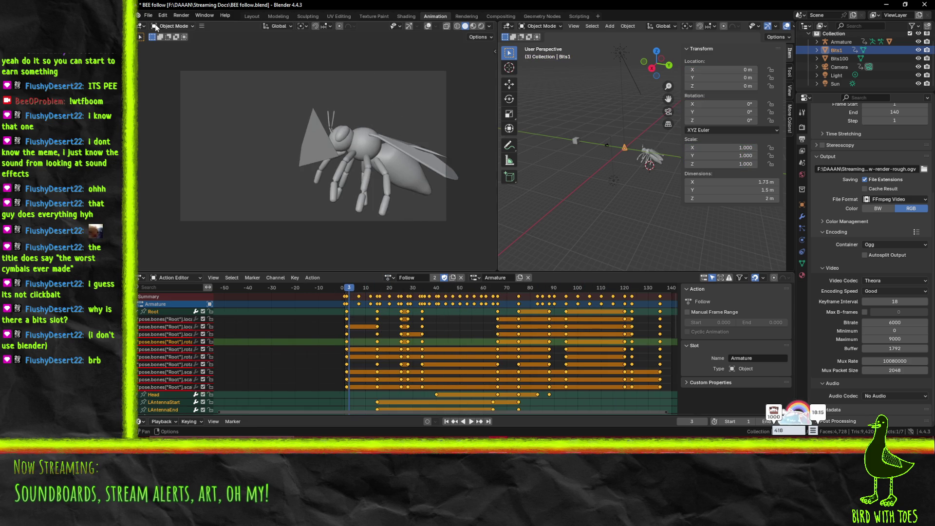
{"action": "left_click", "coordinate": [149, 16]}
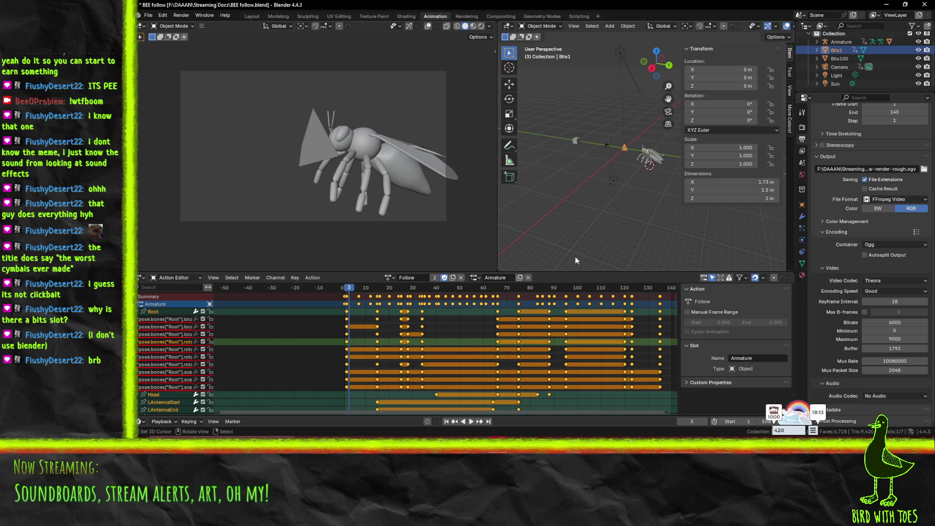
{"action": "scroll", "coordinate": [497, 326], "scroll_direction": "down", "scroll_amount": 5}
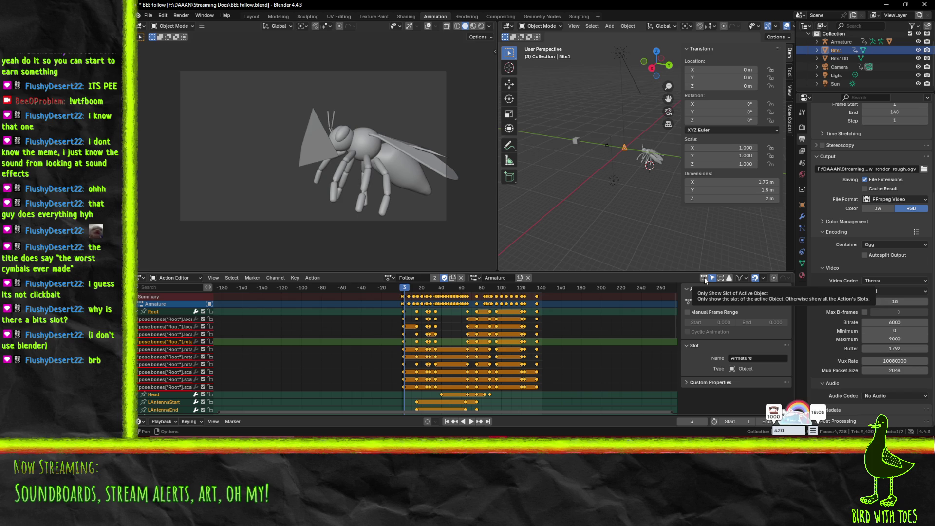
- Play Follow from frame 118 on the Armature slot, then return to frame 0
{"action": "left_click", "coordinate": [519, 288]}
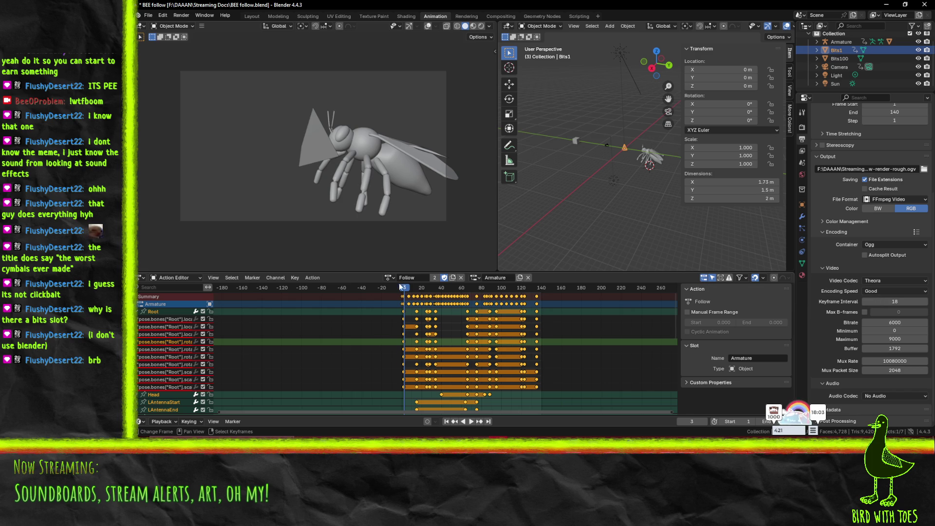
{"action": "key", "text": "space"}
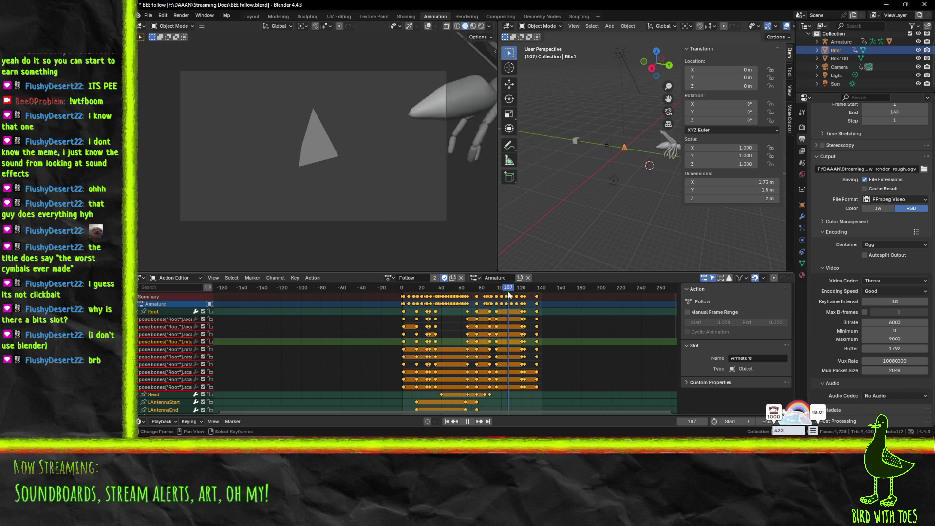
{"action": "key", "text": "space"}
{"action": "left_click", "coordinate": [472, 278]}
{"action": "left_click", "coordinate": [481, 290]}
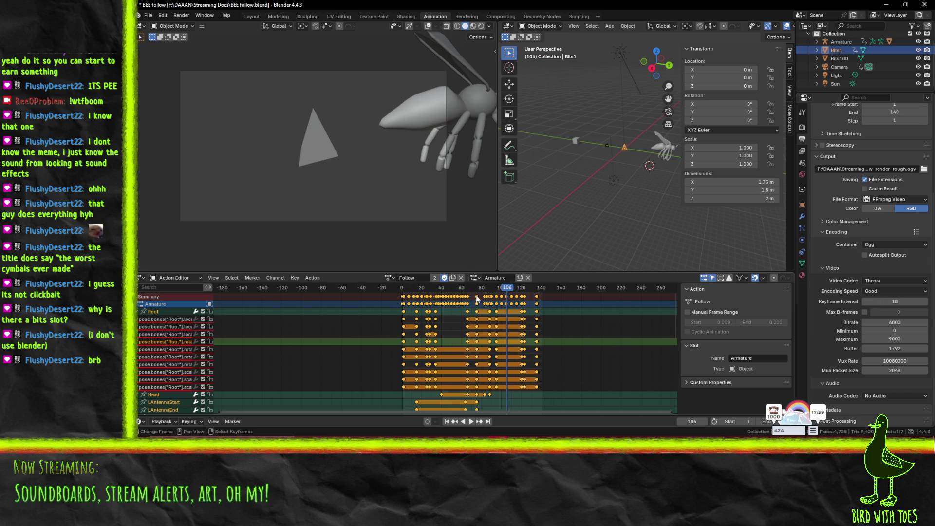
{"action": "left_click_drag", "start_coordinate": [519, 288], "coordinate": [401, 288]}
- Switch back to the Bits action and stop playback on frame 18
{"action": "left_click", "coordinate": [389, 278]}
{"action": "left_click", "coordinate": [409, 293]}
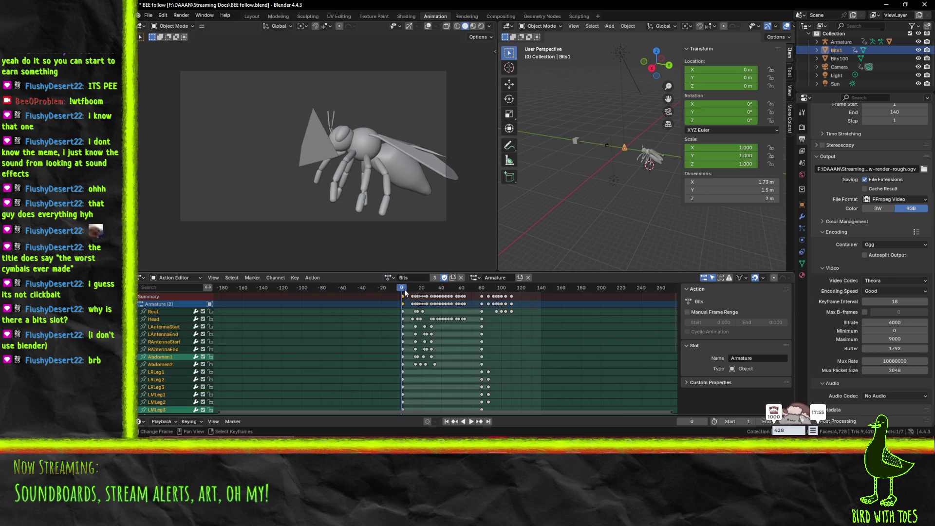
{"action": "left_click", "coordinate": [487, 287]}
{"action": "key", "text": "space"}
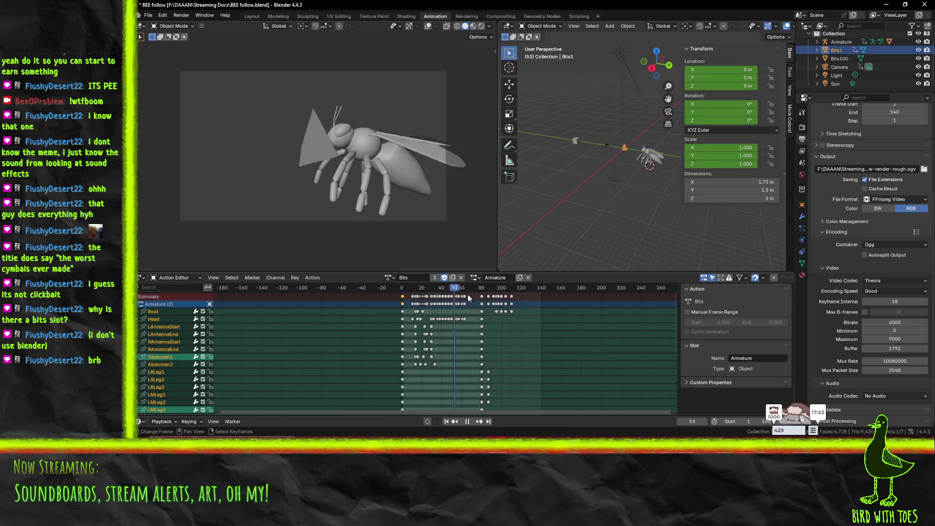
{"action": "left_click", "coordinate": [419, 296]}
{"action": "key", "text": "space"}
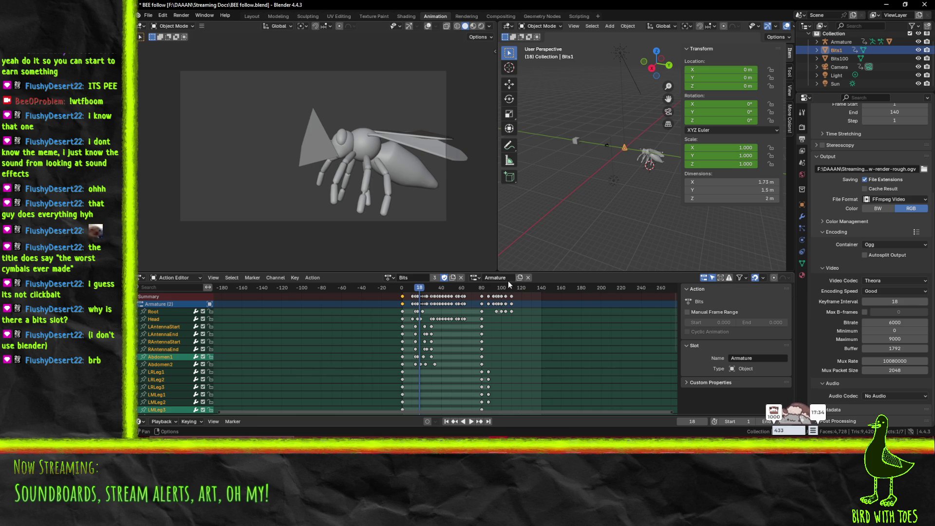
- Preview the Bits action on the Bits1 slot
{"action": "left_click", "coordinate": [479, 281]}
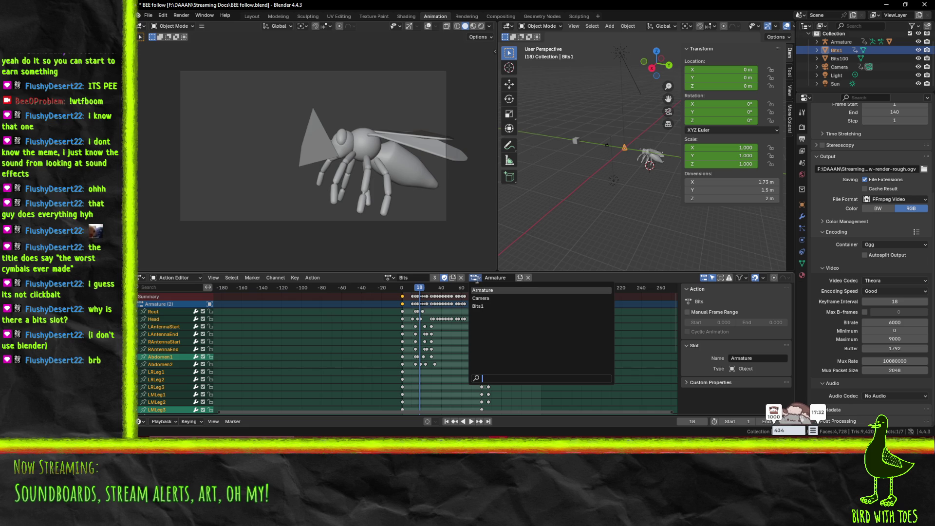
{"action": "left_click", "coordinate": [469, 304]}
{"action": "key", "text": "space"}
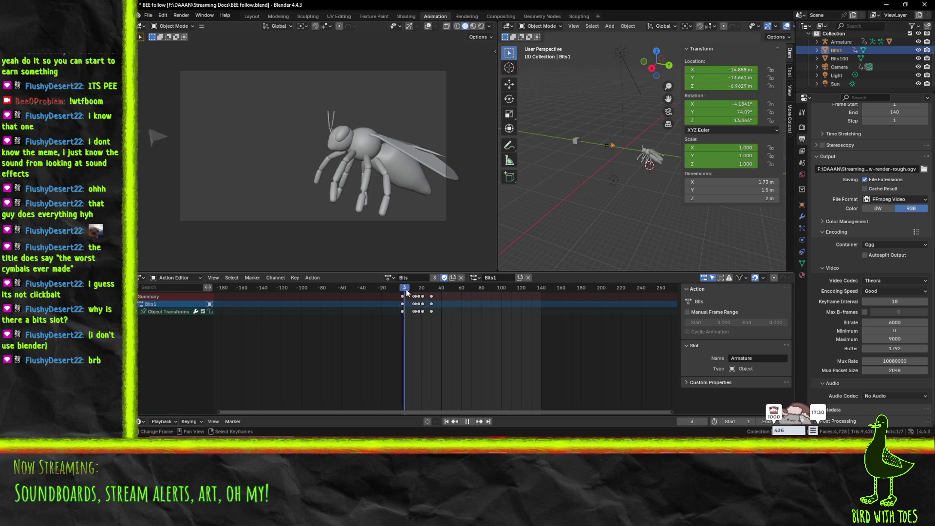
{"action": "key", "text": "Escape"}
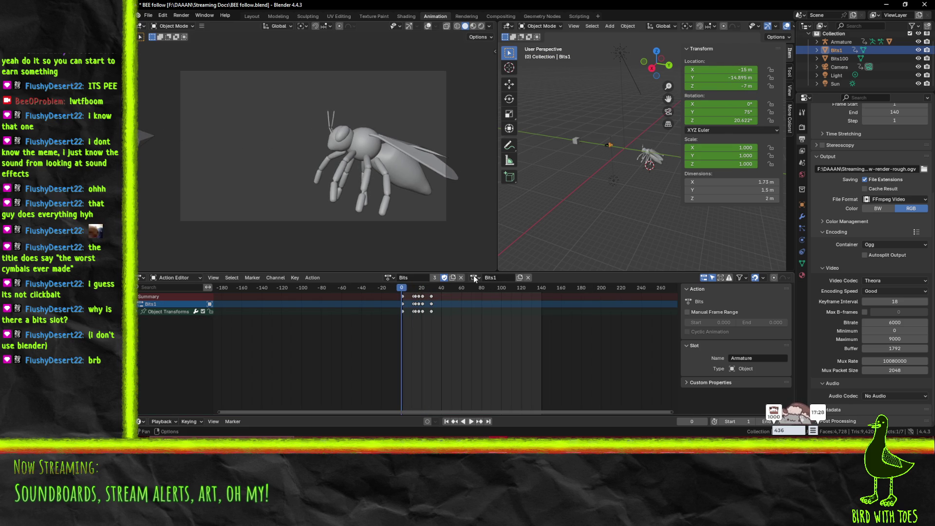
- Return to the Armature slot, play it, and select the bee's armature
{"action": "left_click", "coordinate": [475, 278]}
{"action": "left_click", "coordinate": [483, 290]}
{"action": "key", "text": "space"}
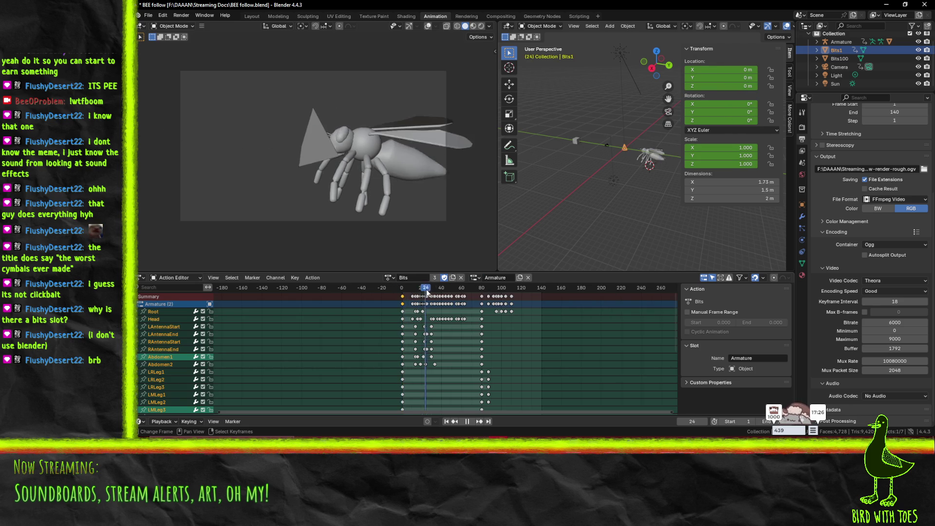
{"action": "key", "text": "space"}
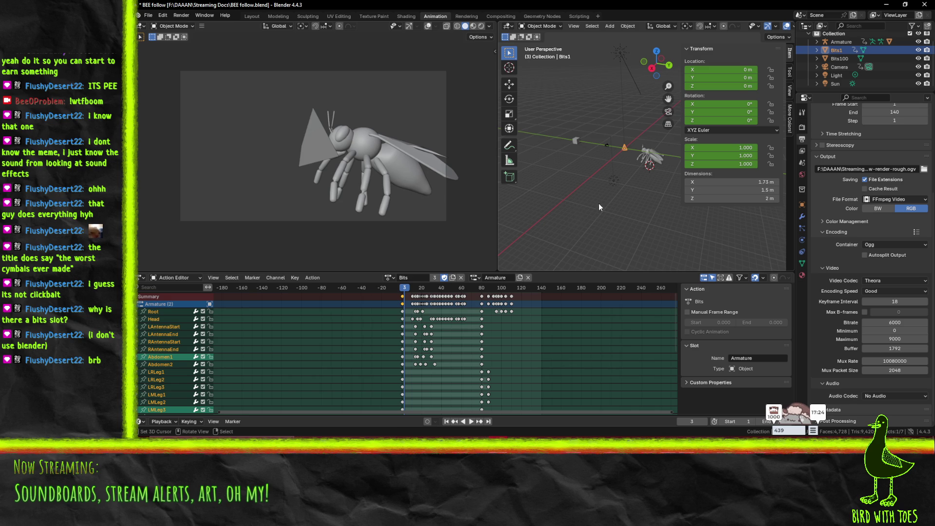
{"action": "left_click", "coordinate": [650, 160]}
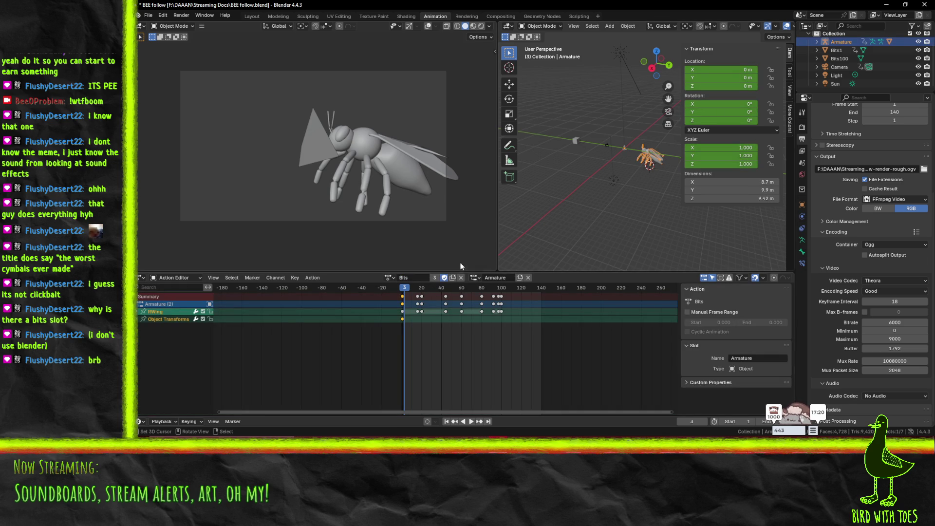
- Give the armature the Follow action and play and scrub its frames 0–80 motion
{"action": "left_click", "coordinate": [389, 277]}
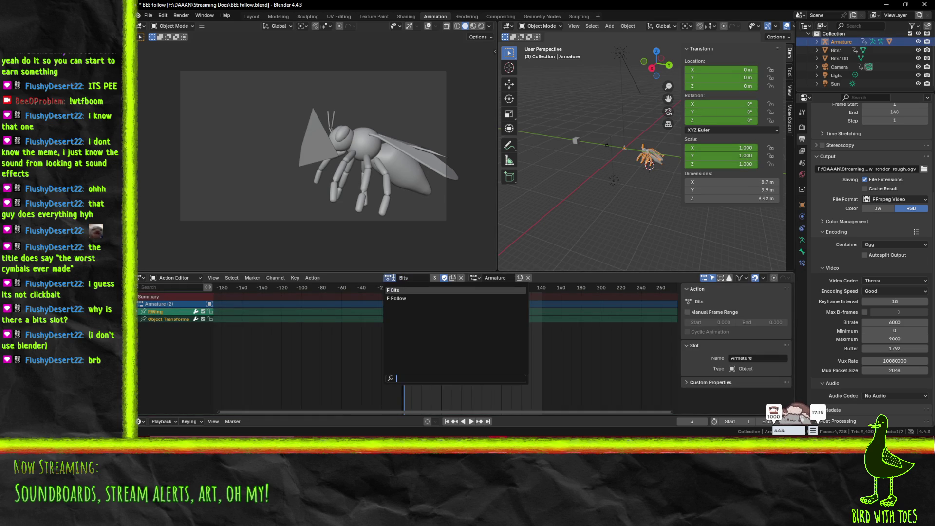
{"action": "left_click", "coordinate": [408, 297]}
{"action": "key", "text": "space"}
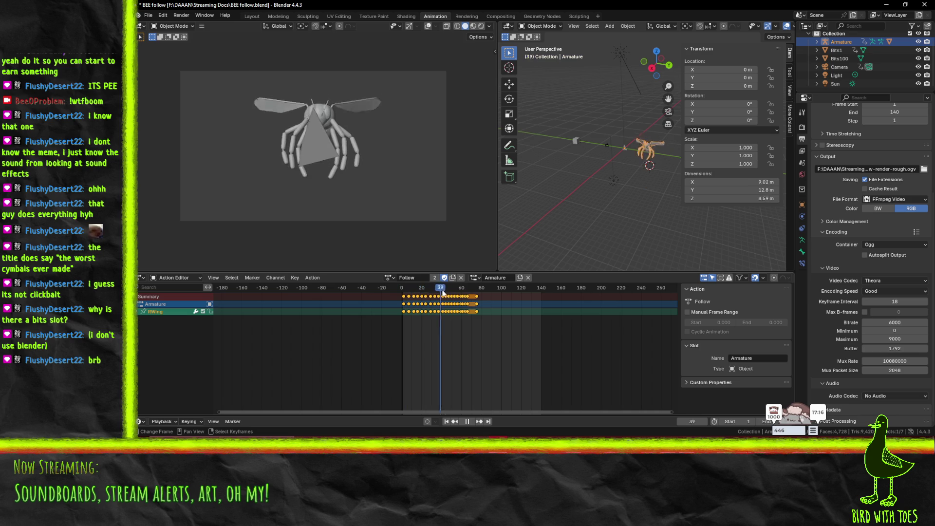
{"action": "left_click_drag", "start_coordinate": [438, 292], "coordinate": [407, 287]}
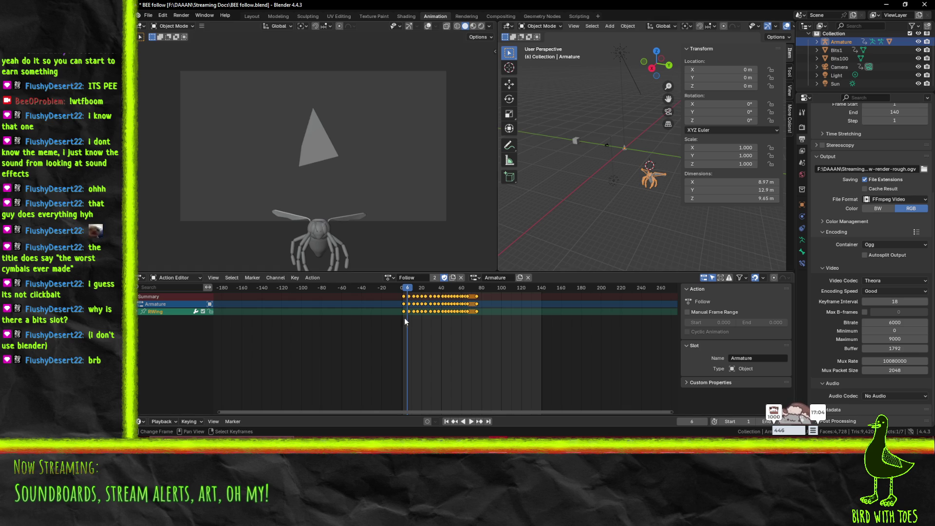
{"action": "key", "text": "space"}
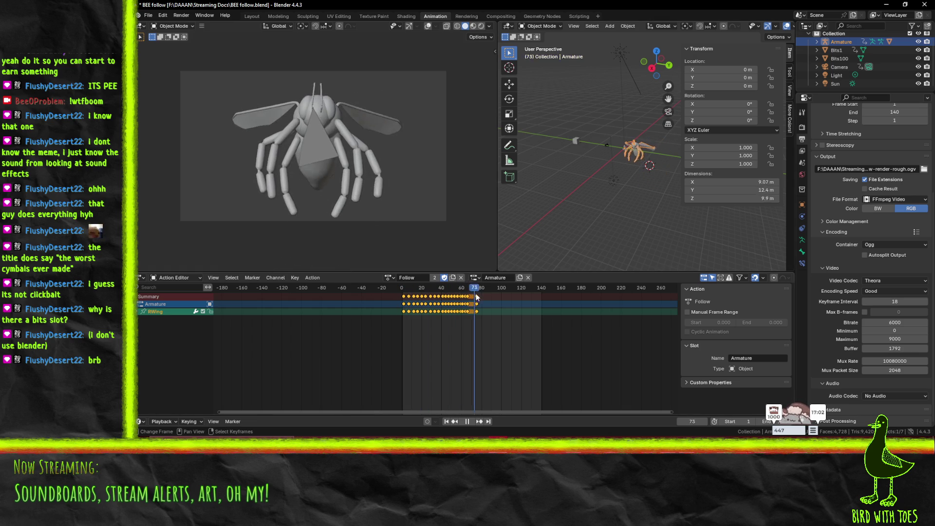
{"action": "key", "text": "Escape"}
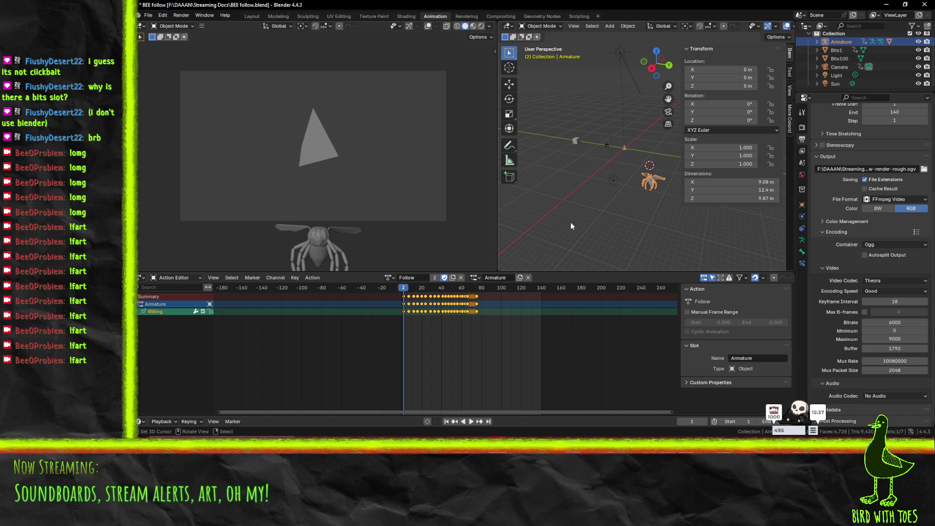
- Play through the Follow animation, checking the poses at frames 56, 17 and 0
{"action": "scroll", "coordinate": [461, 296], "scroll_direction": "up", "scroll_amount": 1}
{"action": "key", "text": "space"}
{"action": "left_click", "coordinate": [461, 296]}
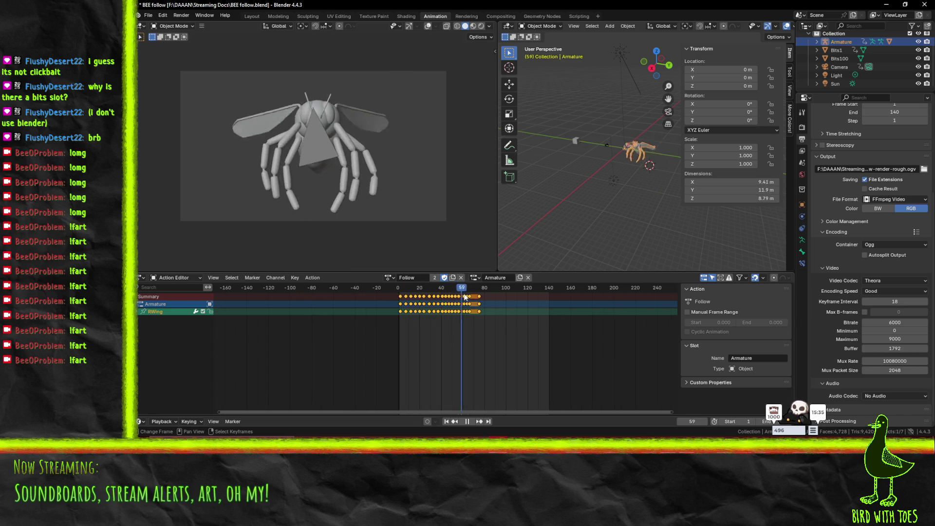
{"action": "left_click", "coordinate": [398, 302]}
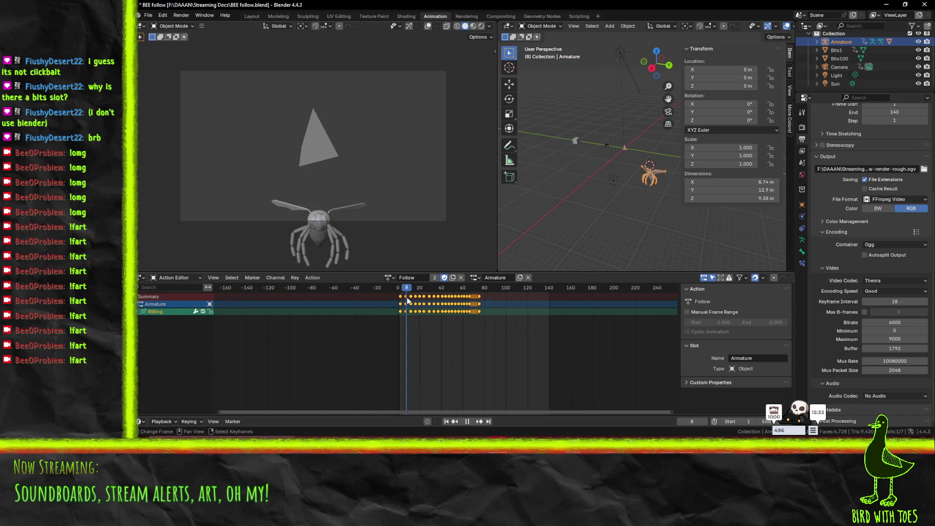
{"action": "left_click", "coordinate": [418, 300]}
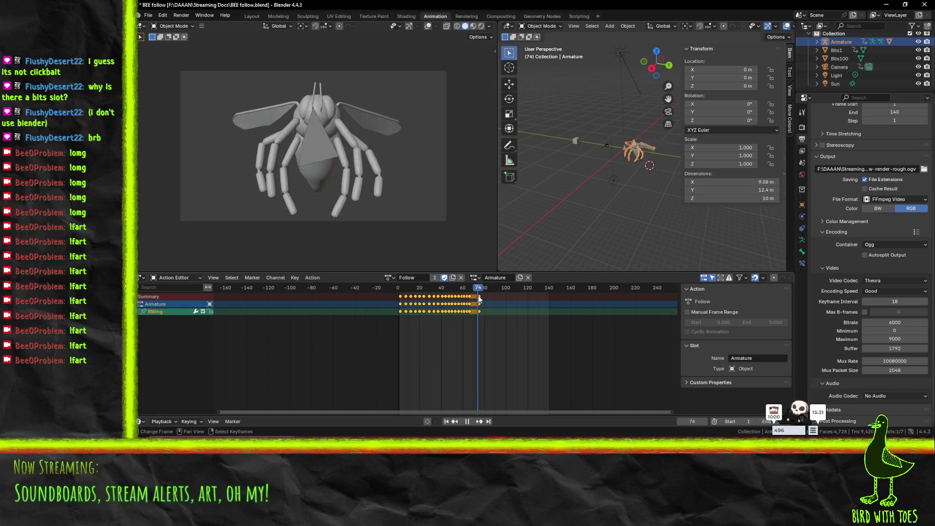
{"action": "left_click", "coordinate": [398, 300]}
{"action": "key", "text": "space"}
{"action": "left_click", "coordinate": [390, 277]}
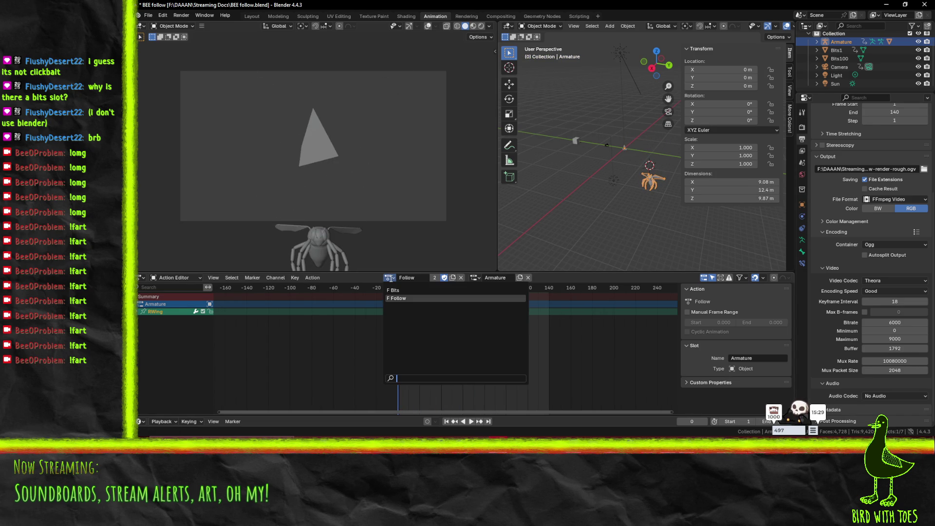
{"action": "left_click", "coordinate": [478, 280]}
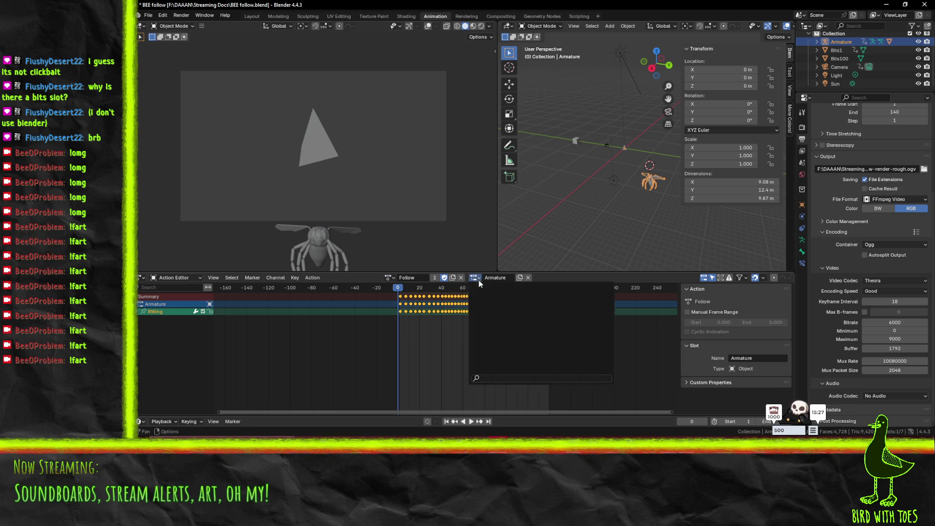
{"action": "left_click", "coordinate": [399, 291]}
- Select the Bits1 pyramid and assign it the Follow action instead of Bits
{"action": "left_click", "coordinate": [324, 146]}
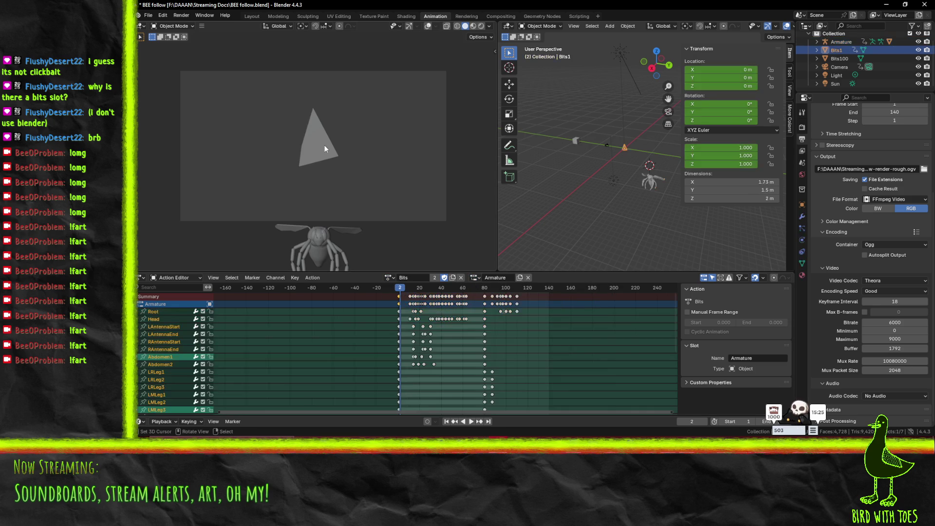
{"action": "key", "text": "space"}
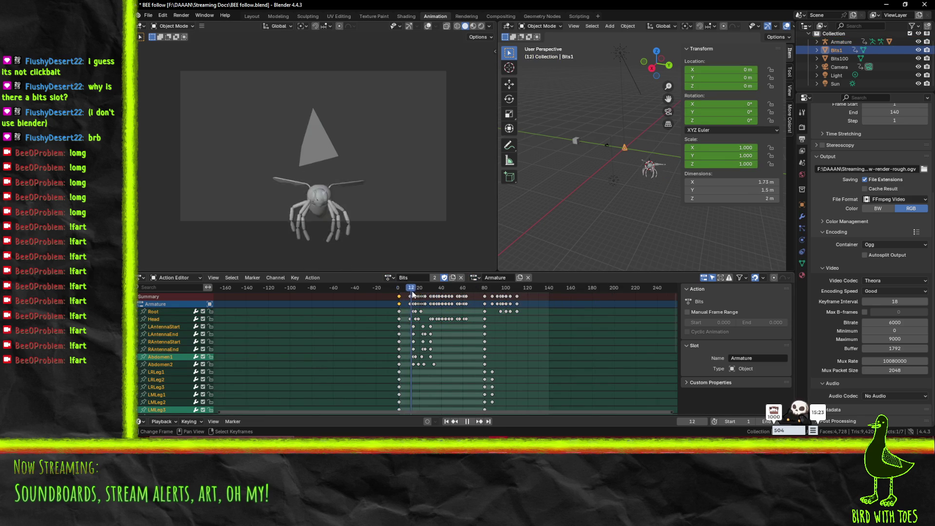
{"action": "left_click", "coordinate": [389, 277]}
{"action": "left_click", "coordinate": [431, 294]}
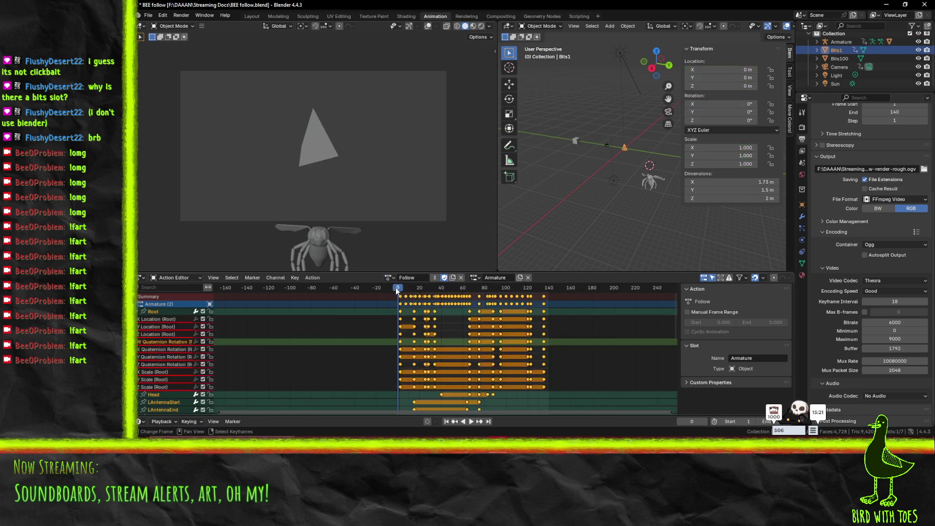
{"action": "left_click", "coordinate": [395, 288]}
{"action": "key", "text": "ctrl+KP_Subtract"}
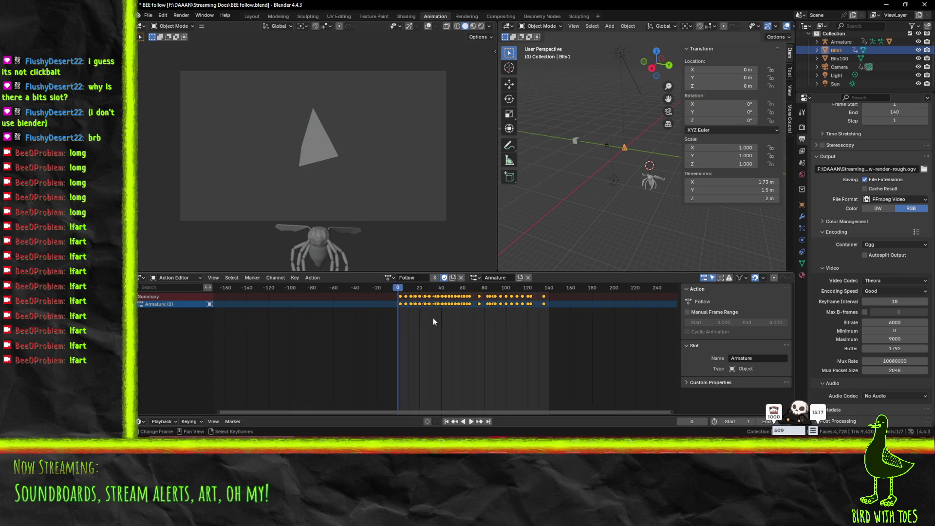
- Confirm the Follow action's slot stays on Armature, then play the animation
{"action": "left_click", "coordinate": [475, 278]}
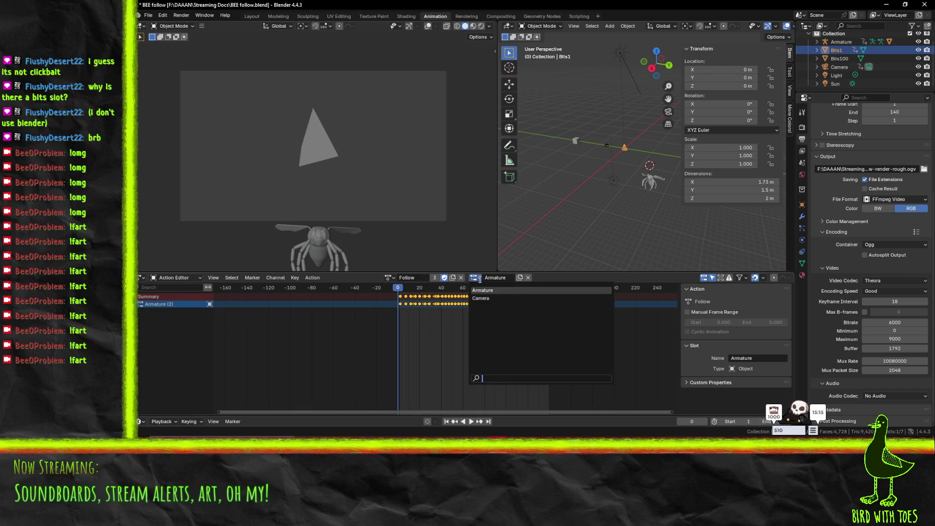
{"action": "left_click", "coordinate": [477, 279]}
{"action": "left_click", "coordinate": [477, 279]}
{"action": "left_click", "coordinate": [478, 278]}
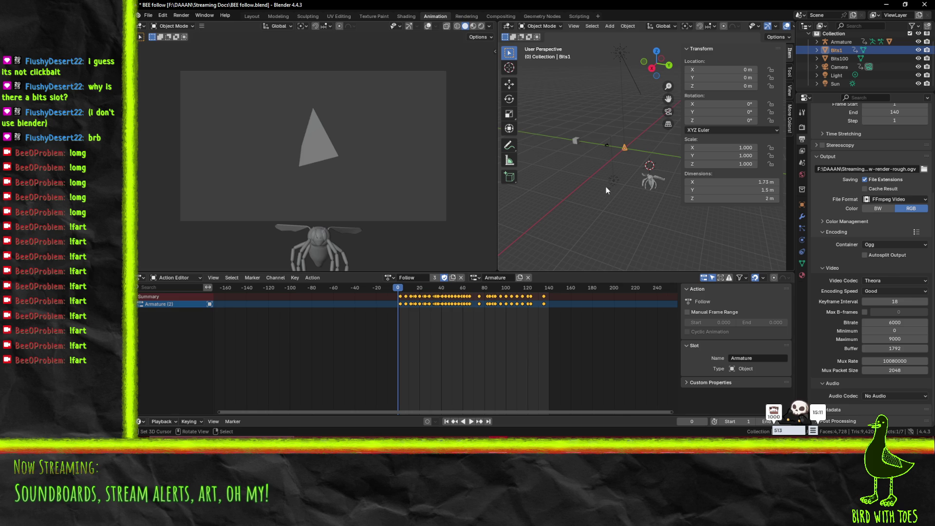
{"action": "key", "text": "space"}
{"action": "key", "text": "space"}
- Move Bits1 along the Y axis to Y −8 m
{"action": "key", "text": "g"}
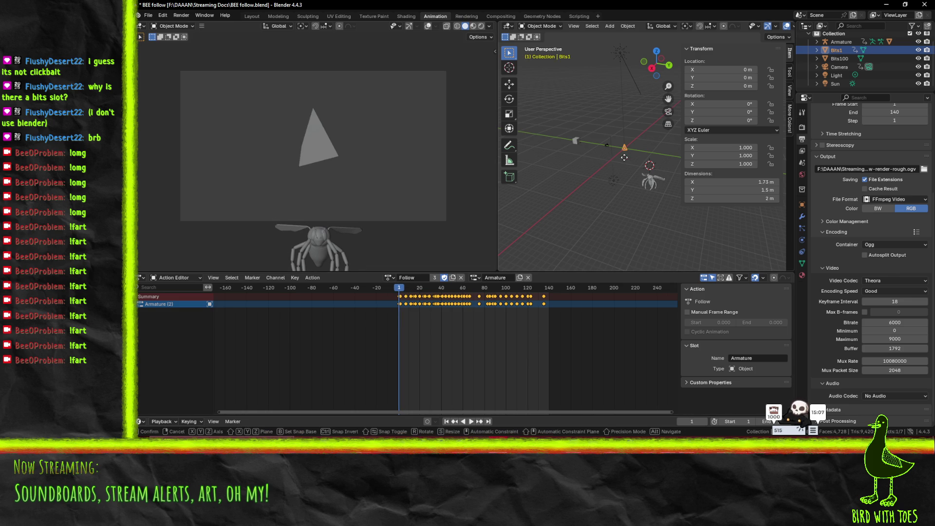
{"action": "key", "text": "y"}
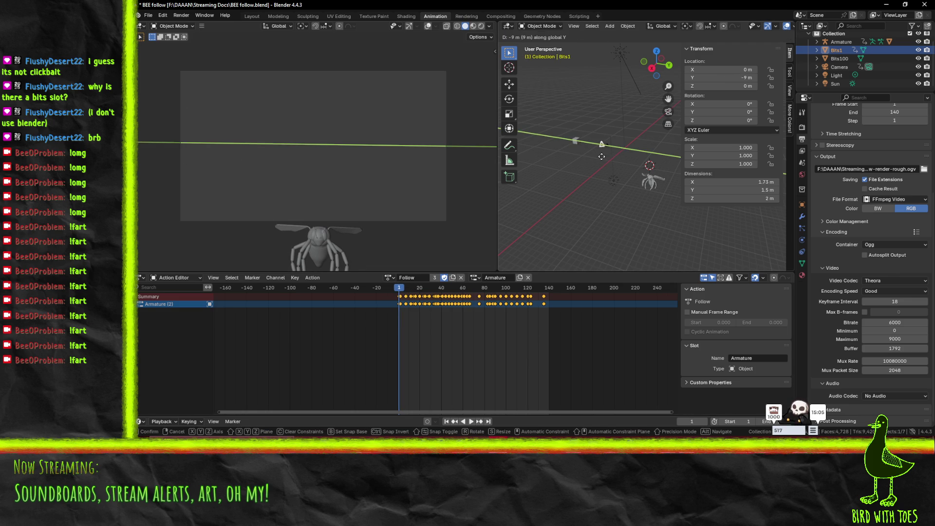
{"action": "left_click", "coordinate": [604, 161]}
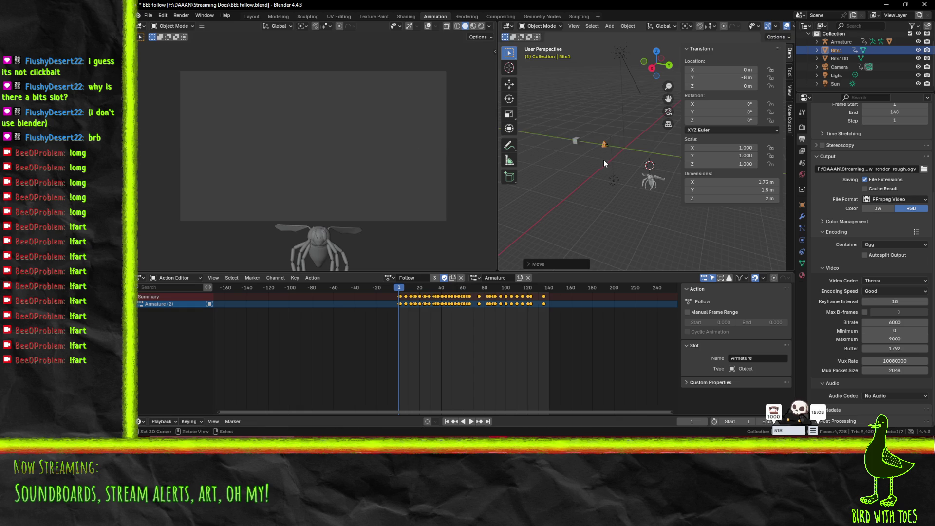
- Keyframe Bits1's location, rotation and scale at frame 1 and play it back
{"action": "key", "text": "i"}
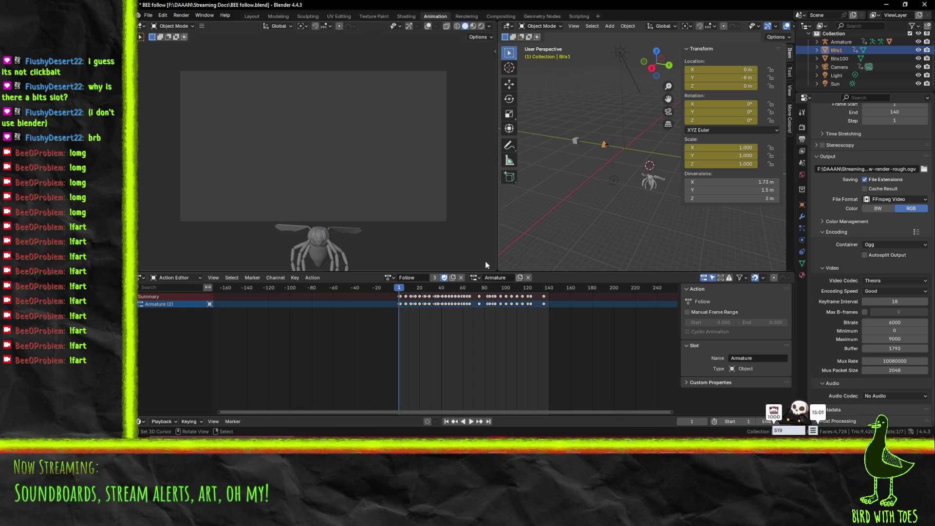
{"action": "left_click_drag", "start_coordinate": [484, 271], "coordinate": [480, 273]}
{"action": "right_click", "coordinate": [480, 273]}
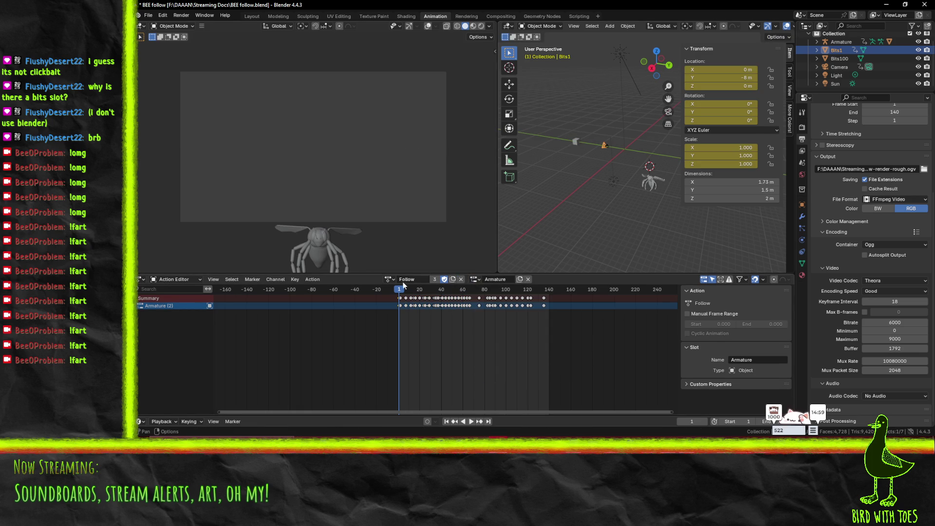
{"action": "key", "text": "space"}
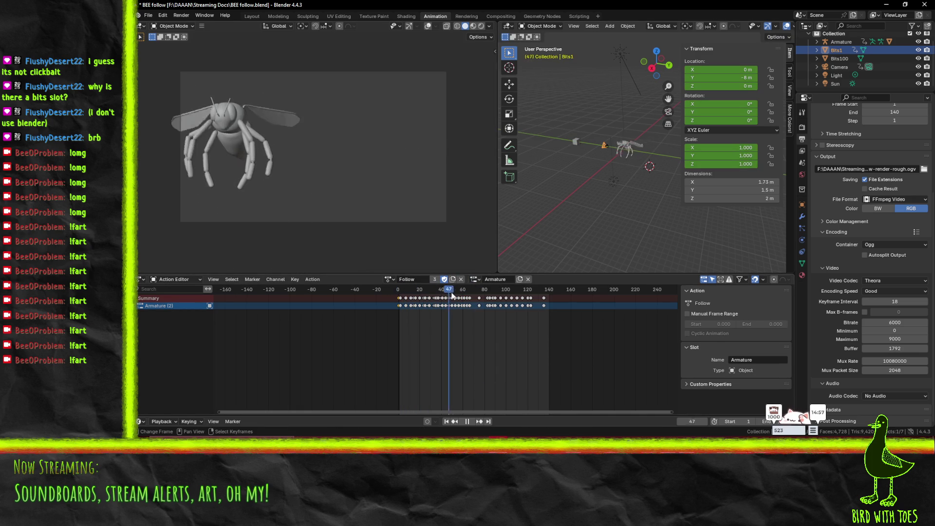
{"action": "left_click_drag", "start_coordinate": [451, 295], "coordinate": [399, 292]}
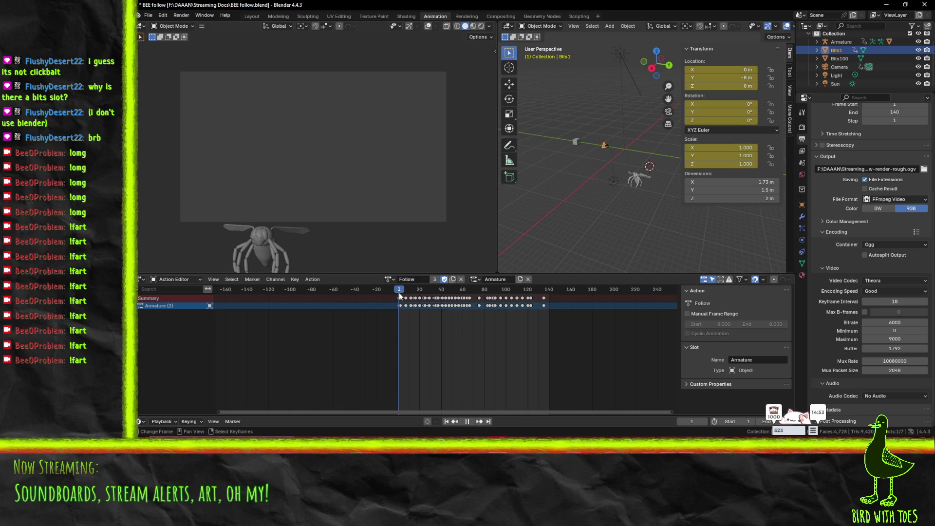
- Collapse the Follow channels to the Armature row, then add a new Armature.001 slot
{"action": "left_click", "coordinate": [140, 305]}
{"action": "scroll", "coordinate": [147, 340], "scroll_direction": "down", "scroll_amount": 3}
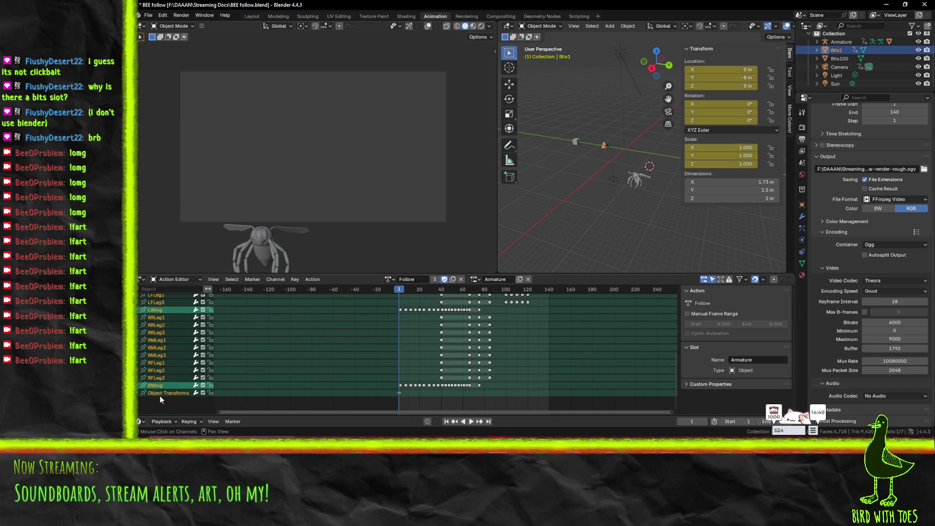
{"action": "scroll", "coordinate": [159, 395], "scroll_direction": "up", "scroll_amount": 5}
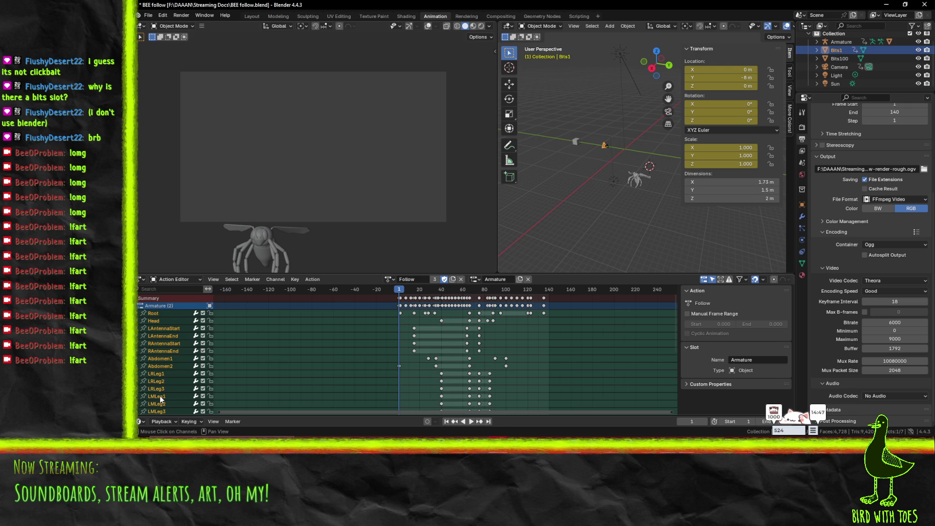
{"action": "scroll", "coordinate": [160, 396], "scroll_direction": "down", "scroll_amount": 5}
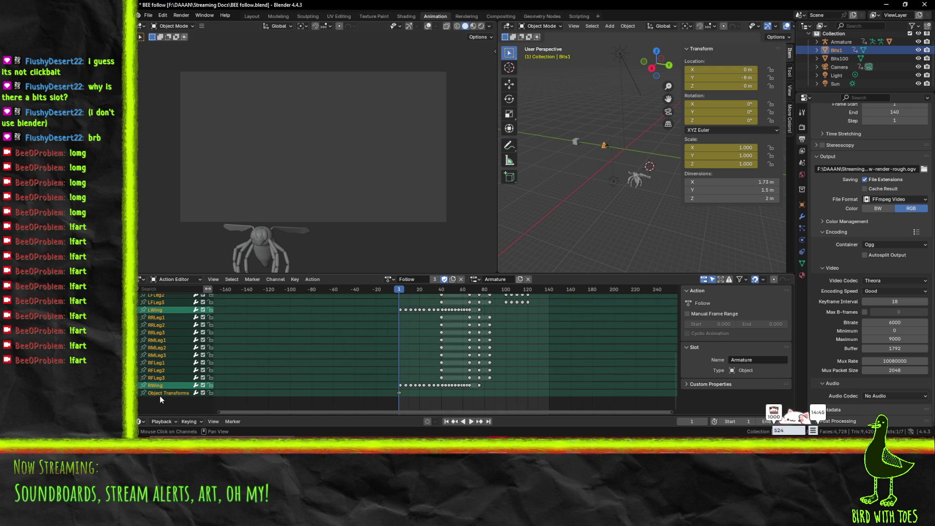
{"action": "key", "text": "ctrl+KP_Subtract"}
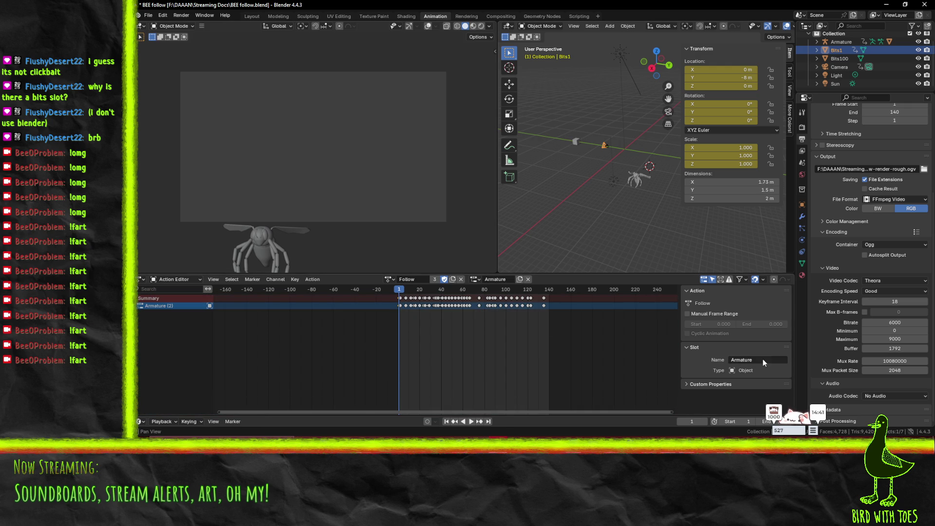
{"action": "left_click", "coordinate": [475, 278]}
{"action": "key", "text": "Return"}
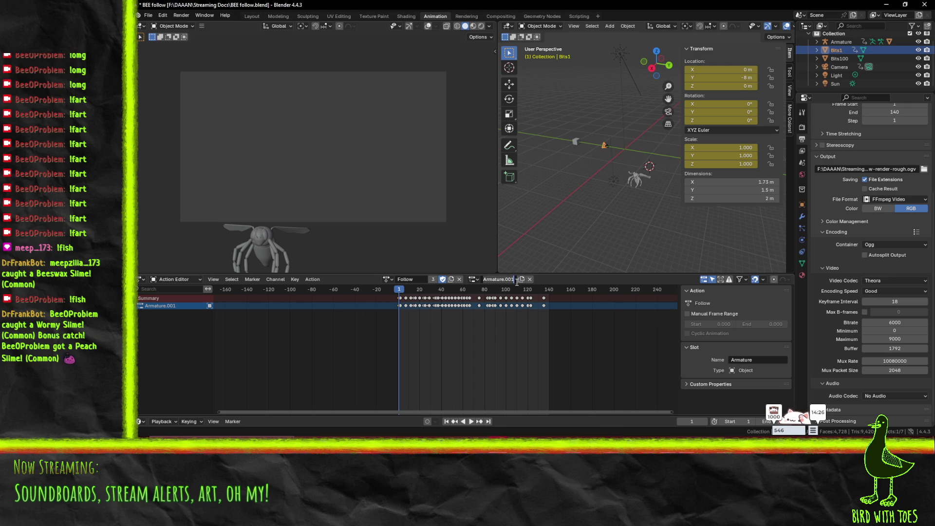
- Rename the new slot to Bits1, toggle its channel, then undo the rename back to Armature.001
{"action": "type", "text": "Bits"}
{"action": "type", "text": "1"}
{"action": "key", "text": "Return"}
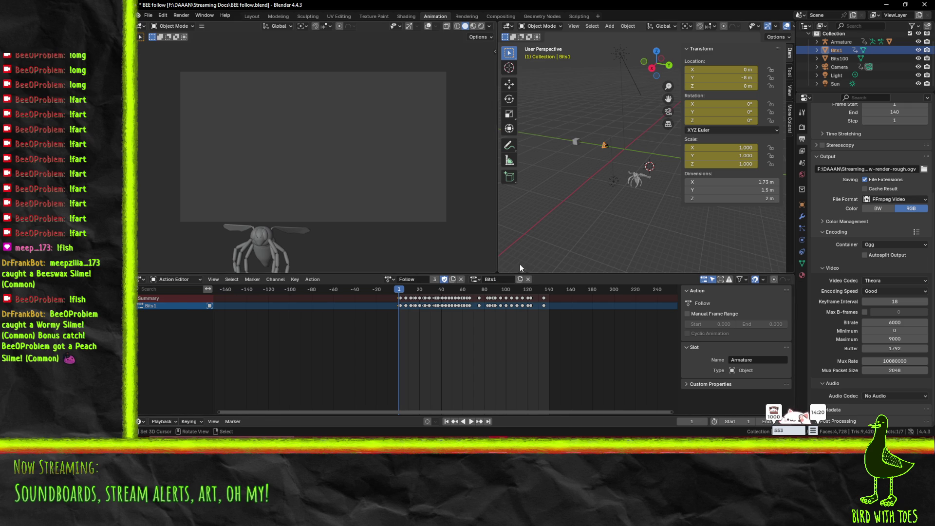
{"action": "left_click", "coordinate": [141, 305]}
{"action": "left_click", "coordinate": [141, 305]}
{"action": "left_click", "coordinate": [156, 308]}
{"action": "key", "text": "ctrl+z"}
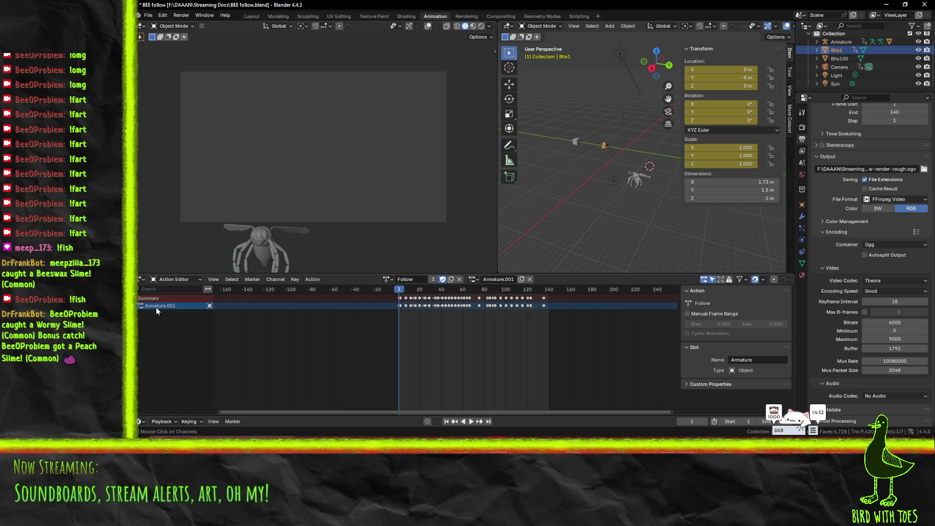
- Undo back to the Armature slot and preview the bee's motion up to frame 111
{"action": "key", "text": "ctrl+z"}
{"action": "key", "text": "ctrl+z"}
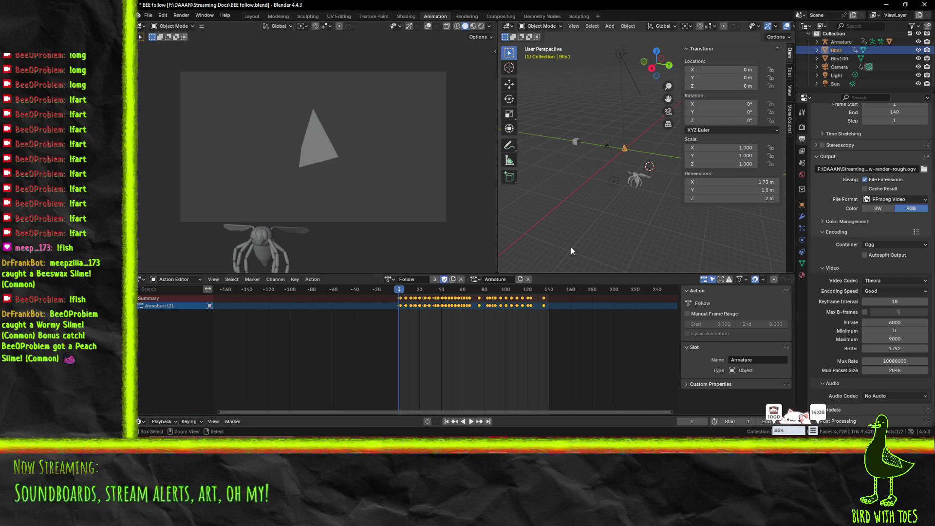
{"action": "key", "text": "space"}
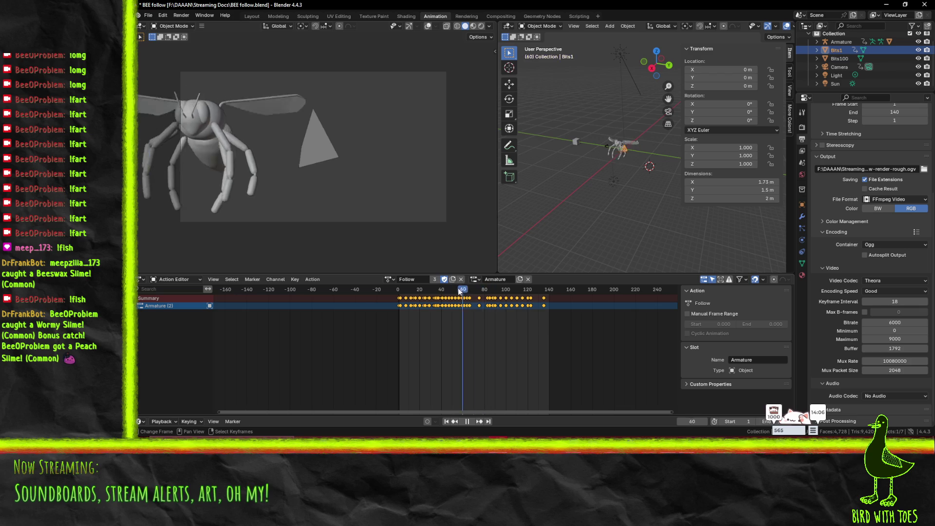
{"action": "left_click", "coordinate": [397, 291]}
{"action": "left_click_drag", "start_coordinate": [398, 291], "coordinate": [517, 287]}
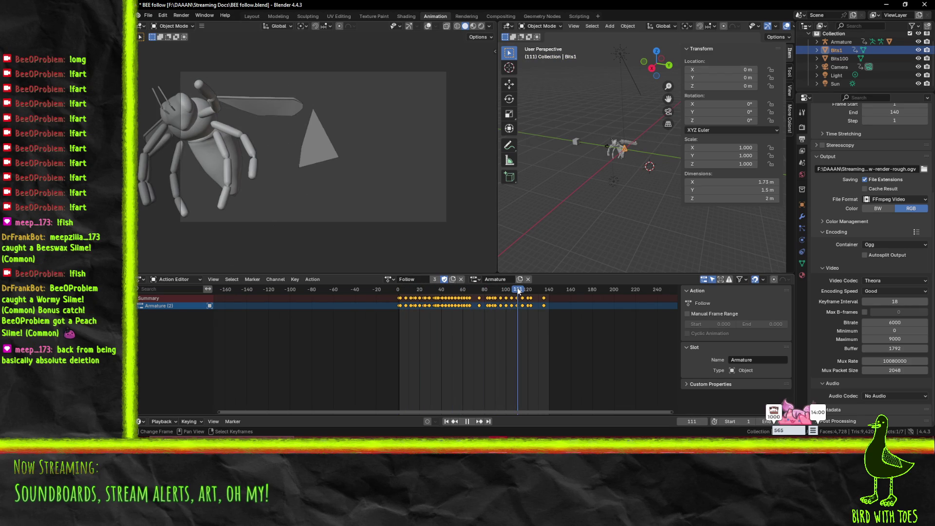
{"action": "left_click_drag", "start_coordinate": [517, 287], "coordinate": [400, 289]}
- Set the bee armature's Location Y to 0 m and rewind to frame 1
{"action": "left_click", "coordinate": [636, 181]}
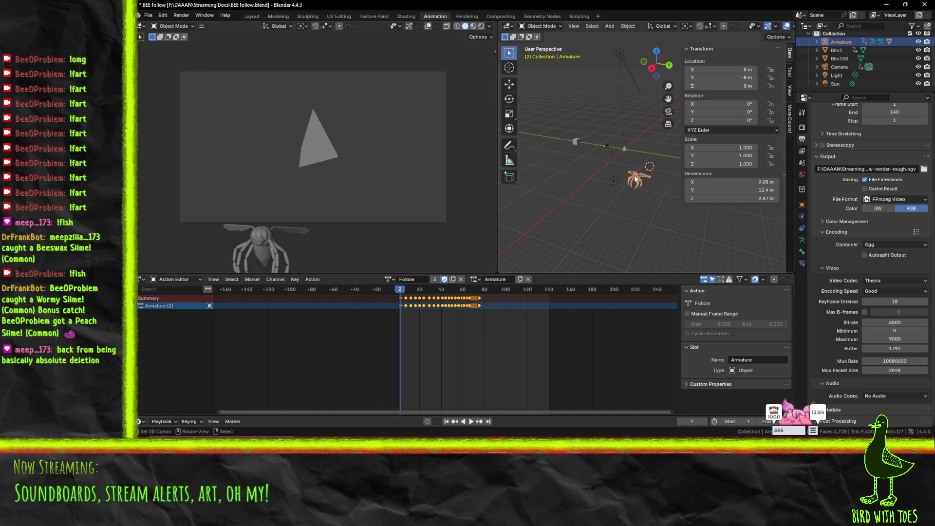
{"action": "left_click", "coordinate": [750, 78]}
{"action": "type", "text": "0"}
{"action": "key", "text": "Return"}
{"action": "key", "text": "space"}
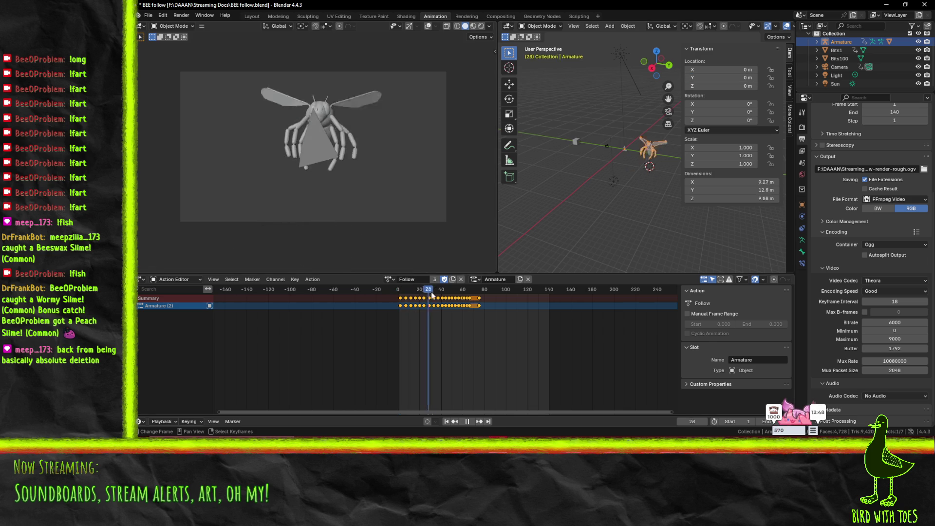
{"action": "left_click_drag", "start_coordinate": [424, 293], "coordinate": [400, 291]}
{"action": "key", "text": "space"}
- Keyframe the armature's location, rotation and scale at frame 1, fit keys, and play
{"action": "key", "text": "i"}
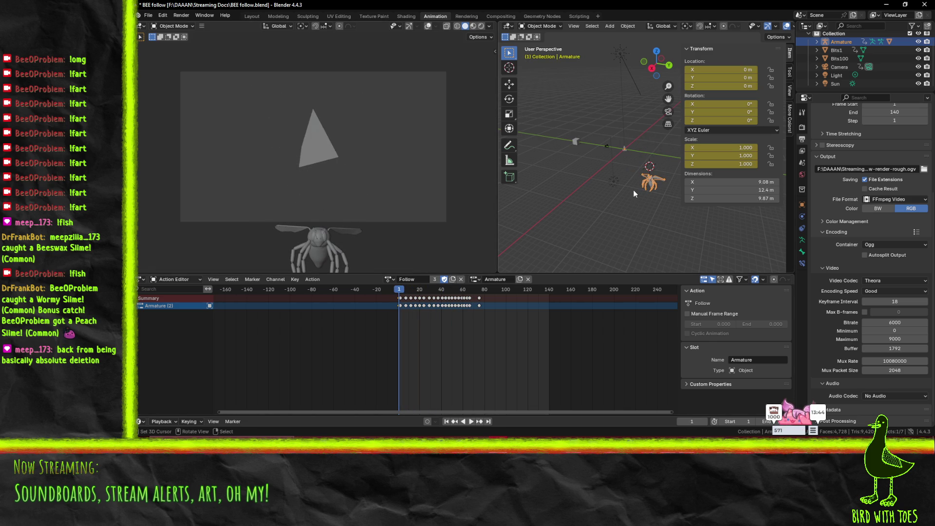
{"action": "key", "text": "Home"}
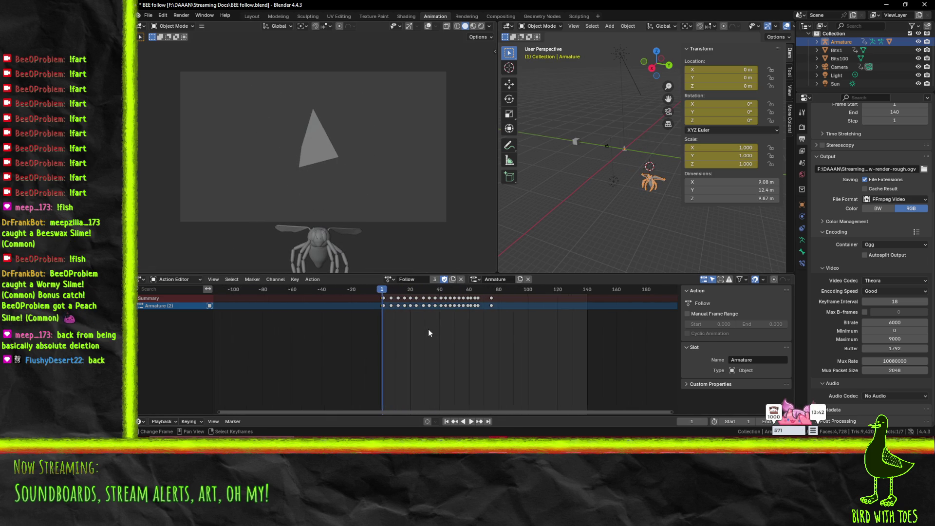
{"action": "key", "text": "space"}
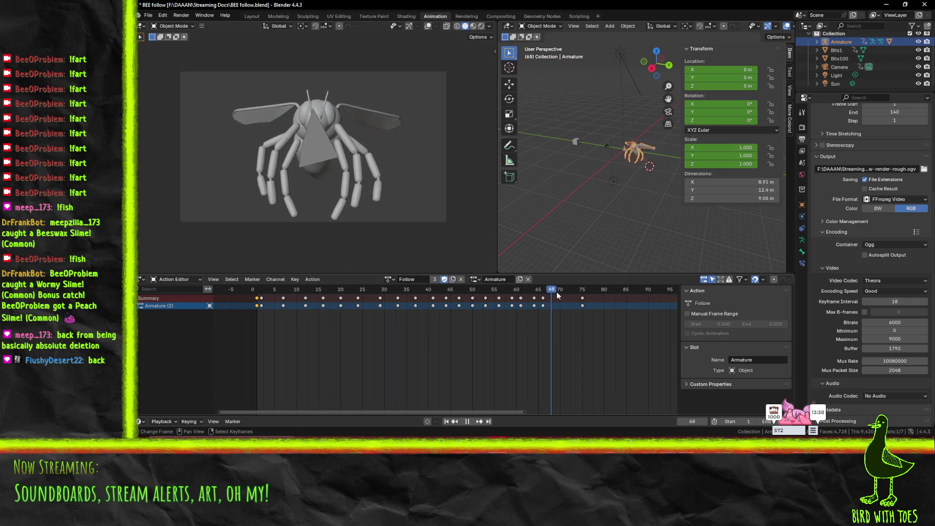
{"action": "left_click", "coordinate": [283, 302]}
{"action": "key", "text": "Escape"}
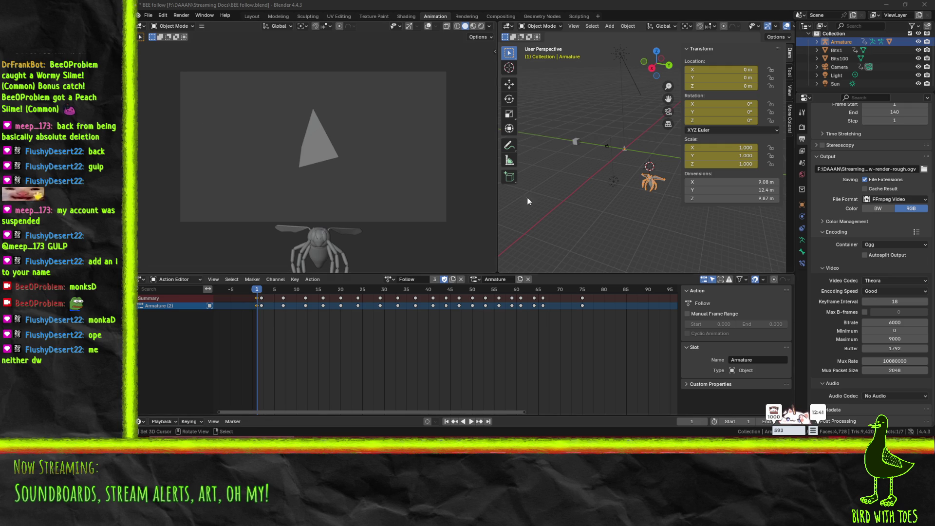
{"action": "key", "text": "space"}
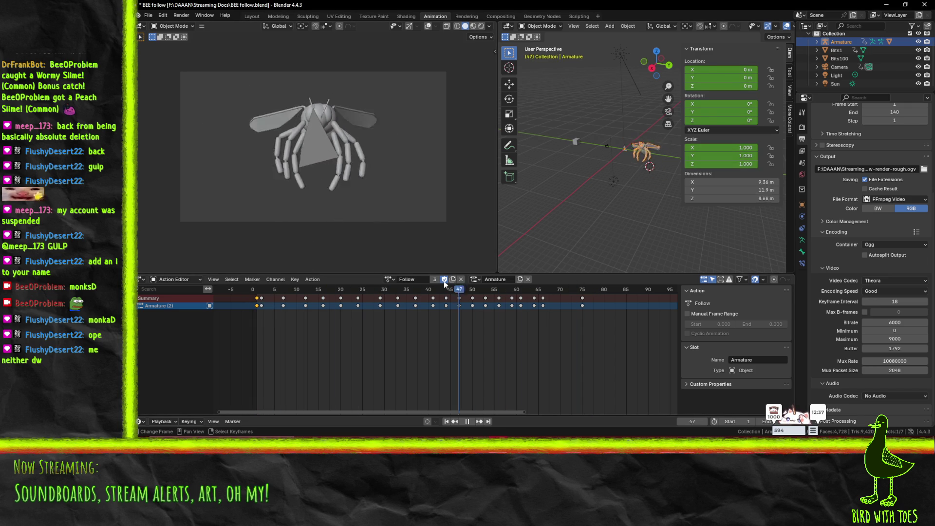
- Rewind to frame 0, stop playback and save the blend file
{"action": "left_click_drag", "start_coordinate": [294, 290], "coordinate": [254, 292]}
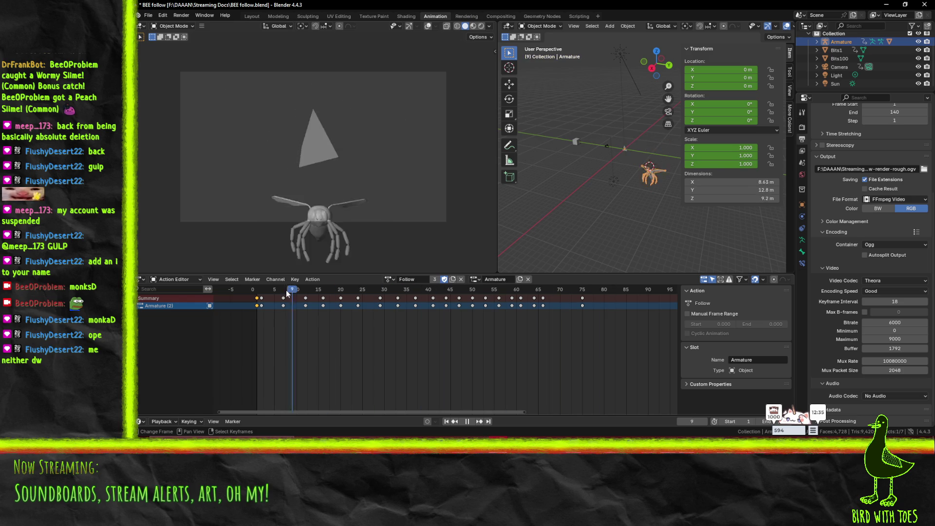
{"action": "key", "text": "space"}
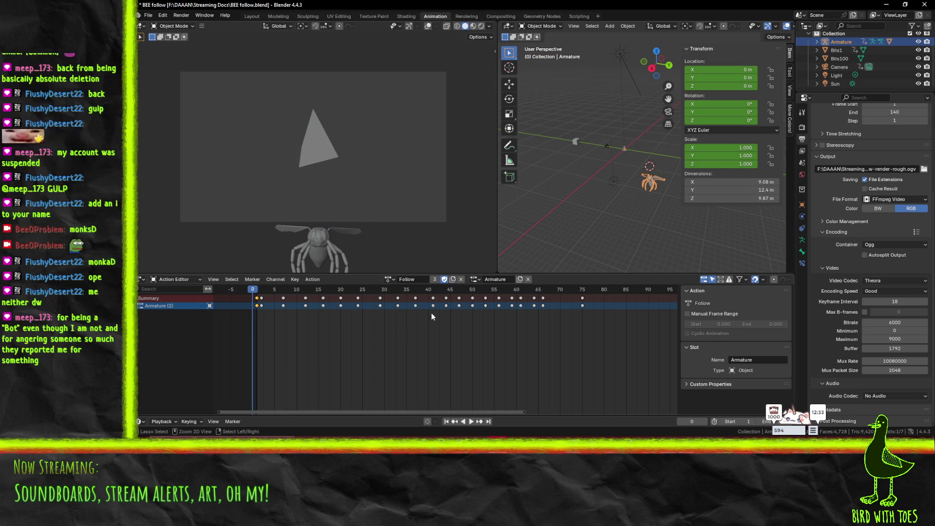
{"action": "key", "text": "ctrl+s"}
- Switch the Armature to the Bits action and play it
{"action": "left_click", "coordinate": [389, 279]}
{"action": "left_click", "coordinate": [393, 292]}
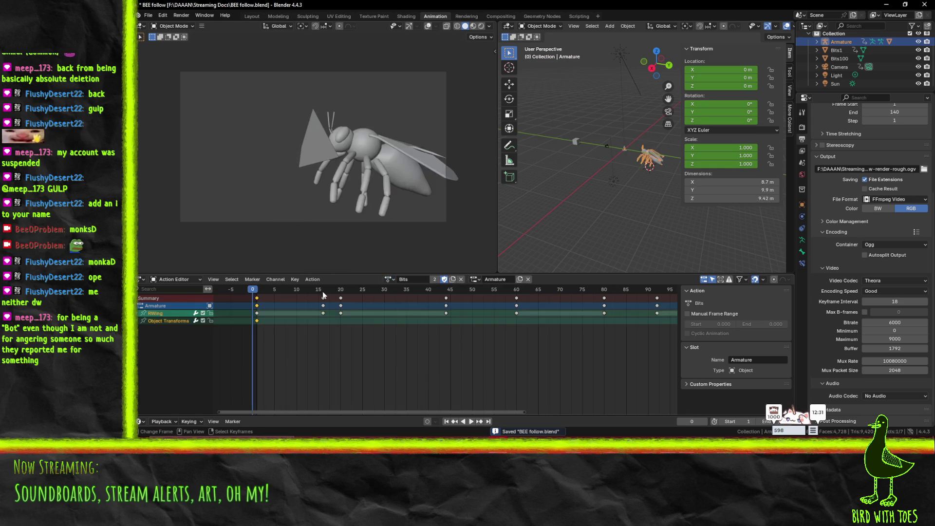
{"action": "key", "text": "space"}
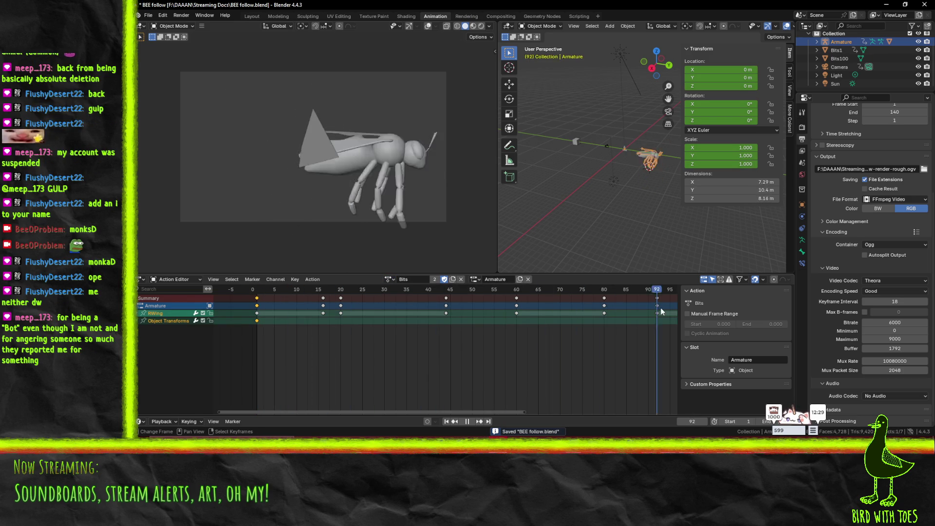
{"action": "key", "text": "Escape"}
- Try the Bits1 slot on the Armature, then switch back to the Armature slot
{"action": "left_click", "coordinate": [475, 279]}
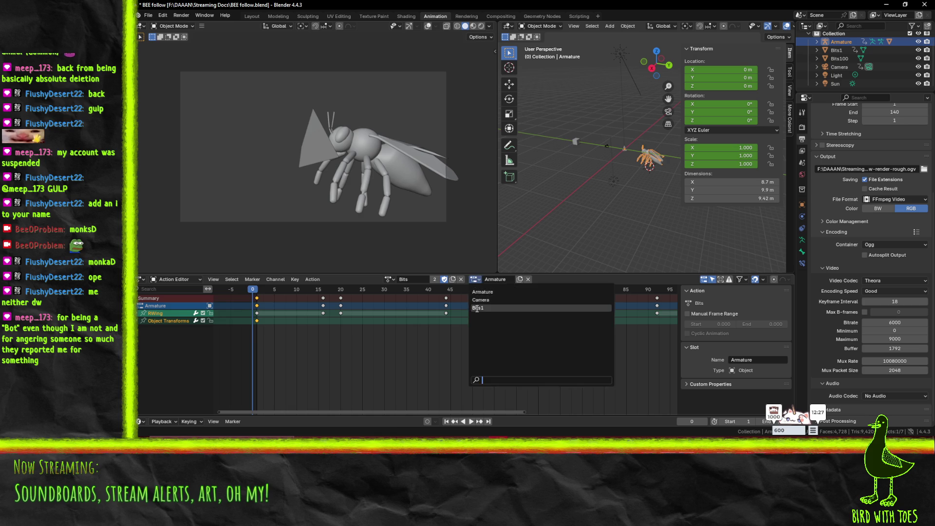
{"action": "left_click", "coordinate": [482, 311]}
{"action": "key", "text": "space"}
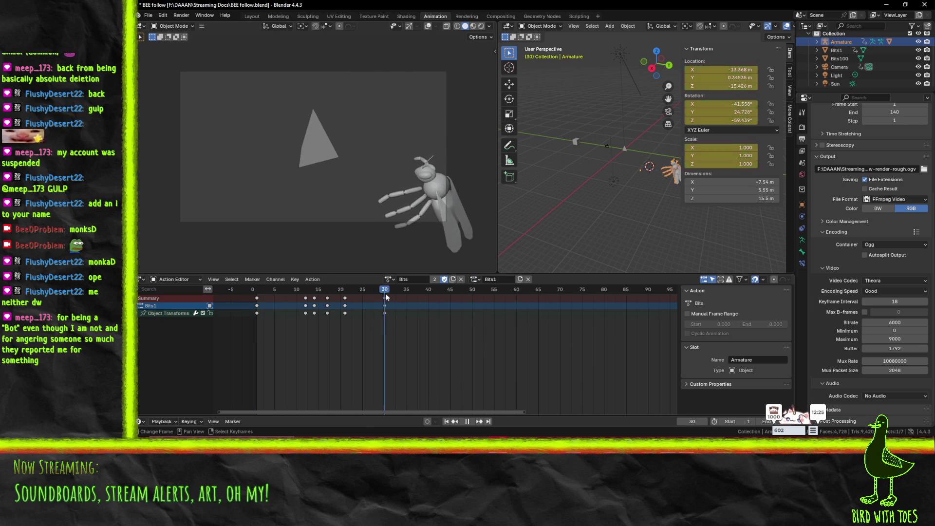
{"action": "left_click_drag", "start_coordinate": [275, 288], "coordinate": [259, 288]}
{"action": "key", "text": "space"}
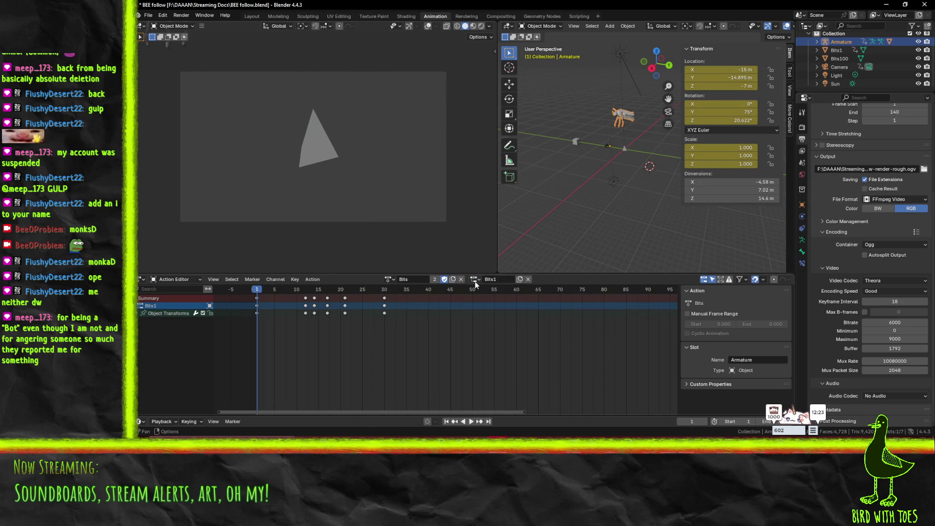
{"action": "left_click", "coordinate": [474, 279]}
{"action": "left_click", "coordinate": [488, 292]}
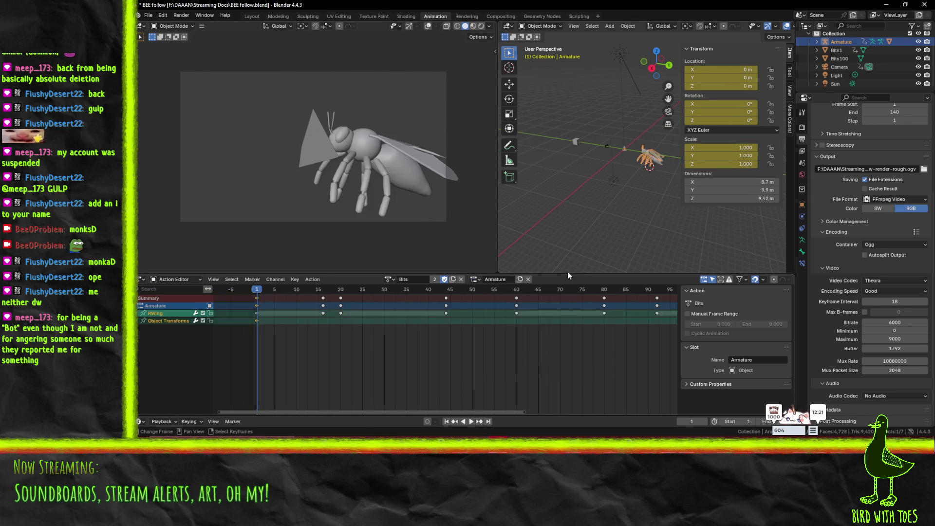
- Select Bits1, assign it the Bits action and set its slot to Bits1
{"action": "left_click", "coordinate": [624, 147]}
{"action": "key", "text": "space"}
{"action": "left_click", "coordinate": [249, 289]}
{"action": "key", "text": "space"}
{"action": "left_click", "coordinate": [475, 279]}
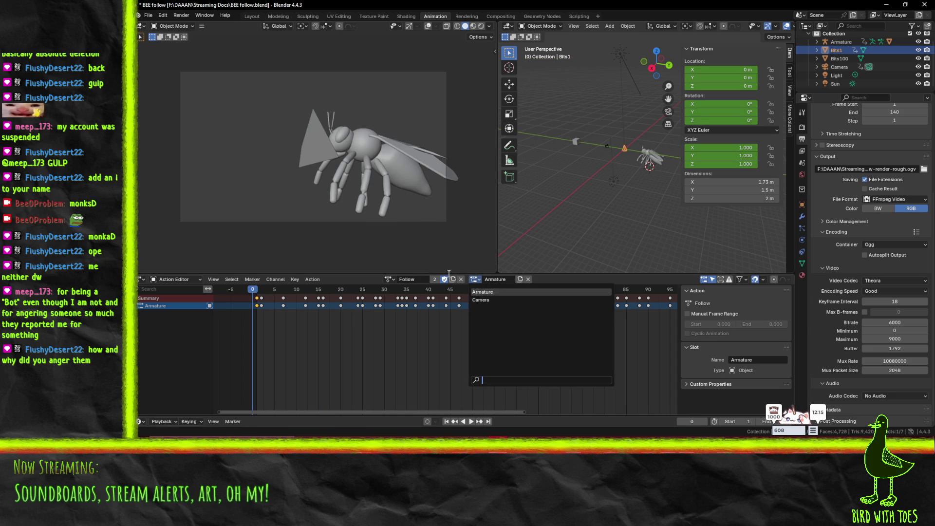
{"action": "left_click", "coordinate": [392, 279]}
{"action": "left_click", "coordinate": [399, 294]}
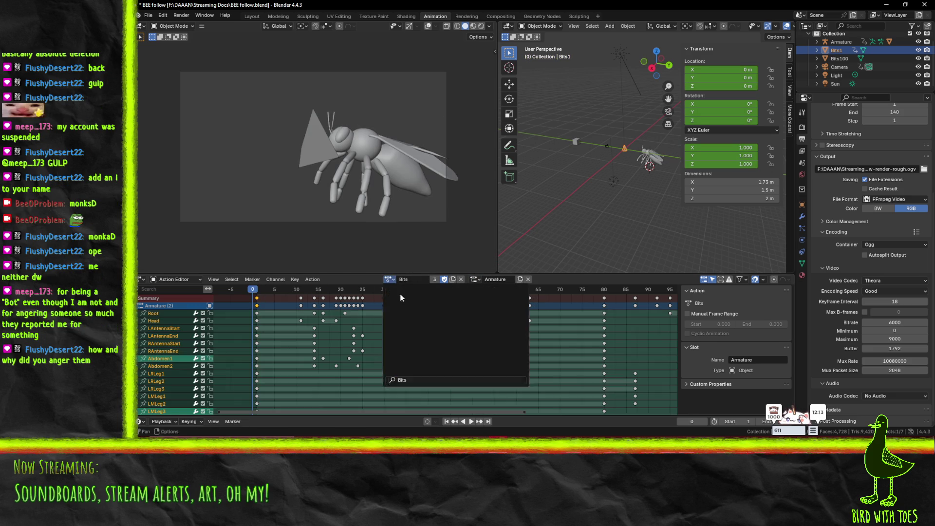
{"action": "left_click", "coordinate": [473, 280]}
{"action": "left_click", "coordinate": [492, 303]}
{"action": "mouse_move", "coordinate": [267, 286]}
{"action": "left_mouse_down"}
{"action": "mouse_move", "coordinate": [498, 291]}
{"action": "mouse_move", "coordinate": [279, 291]}
{"action": "left_mouse_up"}
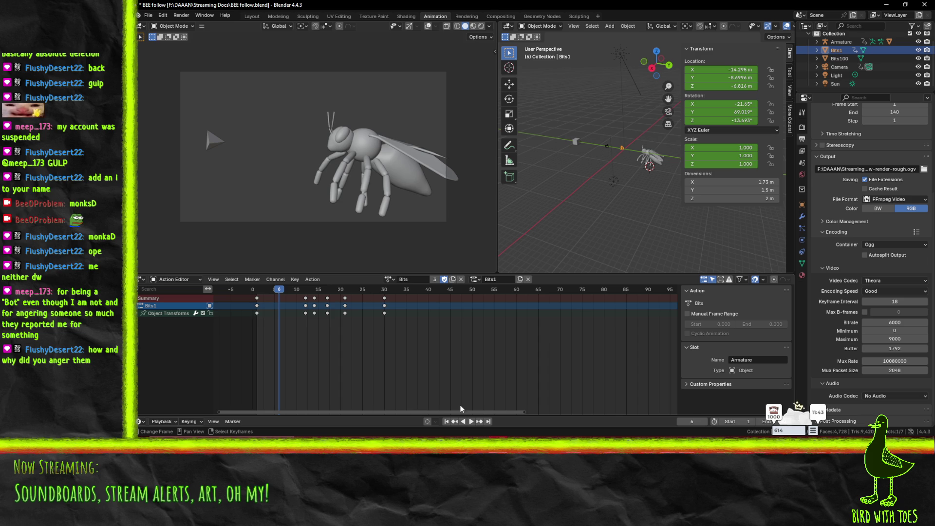
{"action": "key", "text": "space"}
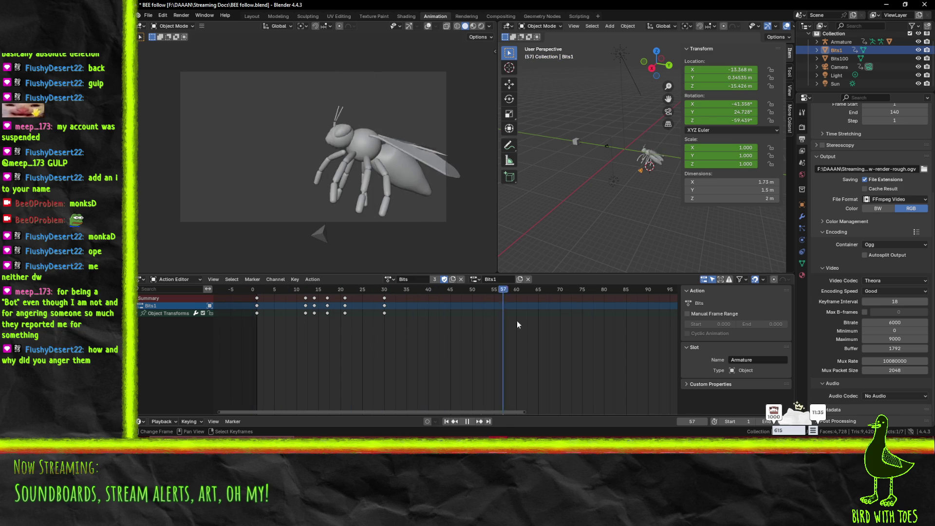
{"action": "left_click_drag", "start_coordinate": [335, 315], "coordinate": [258, 325]}
{"action": "key", "text": "space"}
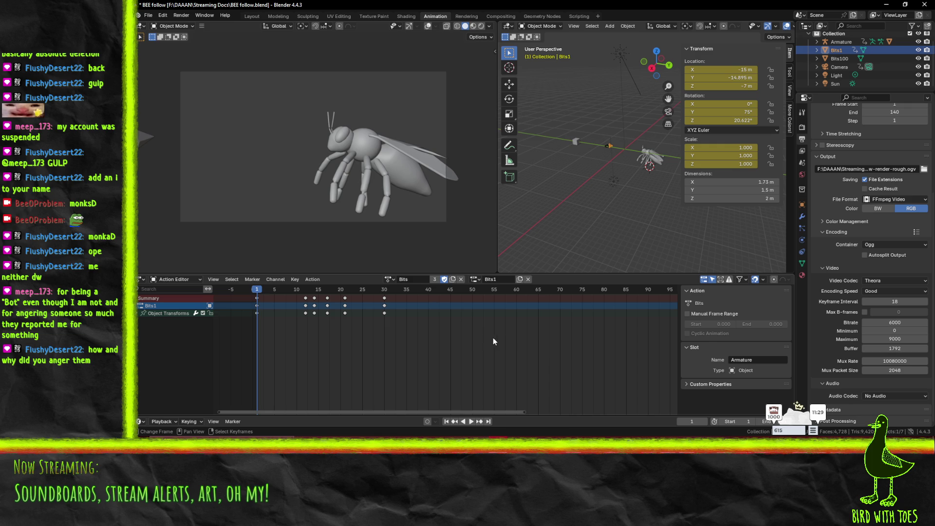
{"action": "key", "text": "space"}
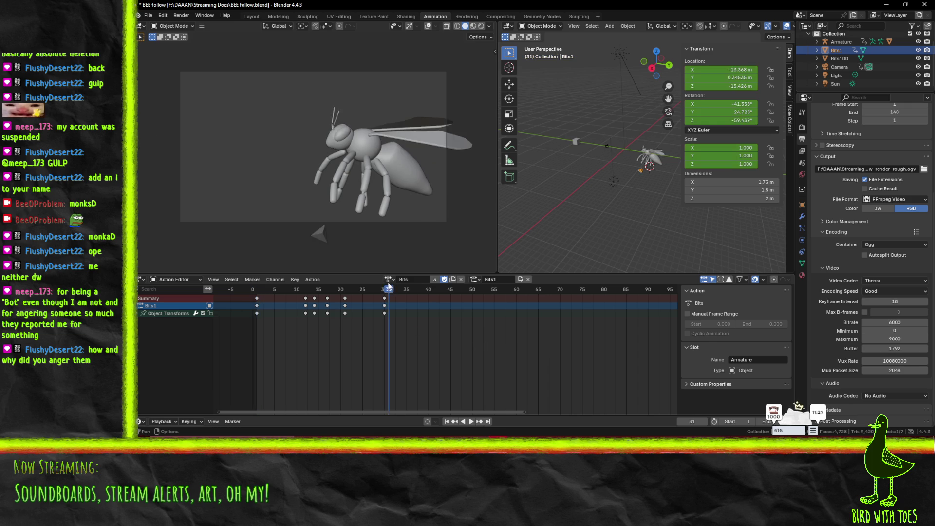
- Preview the motion to frame 23, then view the Armature slot's bone keys and play
{"action": "left_click", "coordinate": [250, 290]}
{"action": "mouse_move", "coordinate": [249, 289]}
{"action": "left_mouse_down"}
{"action": "mouse_move", "coordinate": [531, 317]}
{"action": "mouse_move", "coordinate": [610, 306]}
{"action": "mouse_move", "coordinate": [600, 314]}
{"action": "left_mouse_up"}
{"action": "key", "text": "Escape"}
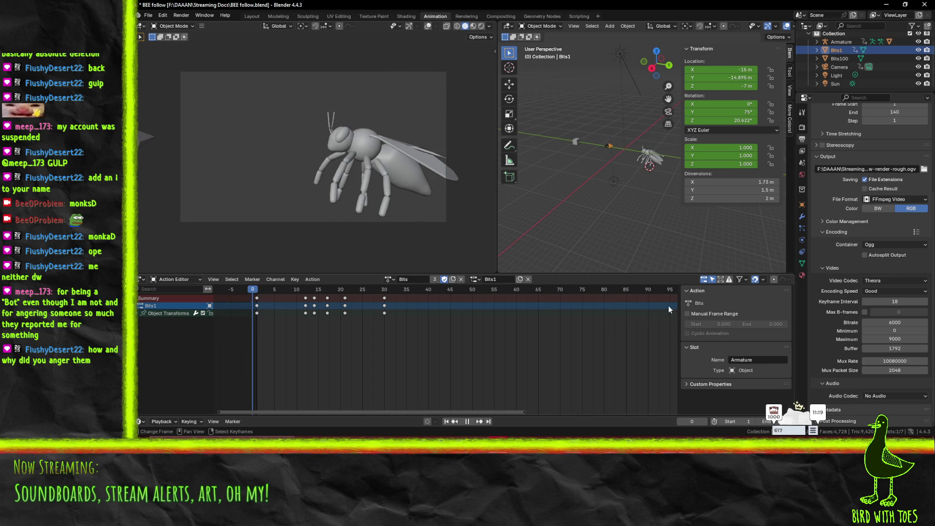
{"action": "left_click", "coordinate": [474, 279]}
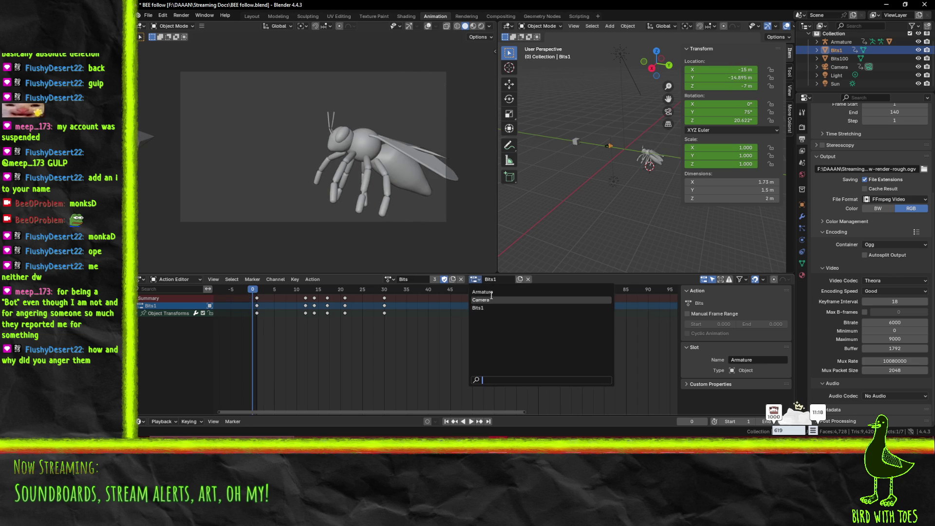
{"action": "left_click", "coordinate": [491, 298]}
{"action": "key", "text": "space"}
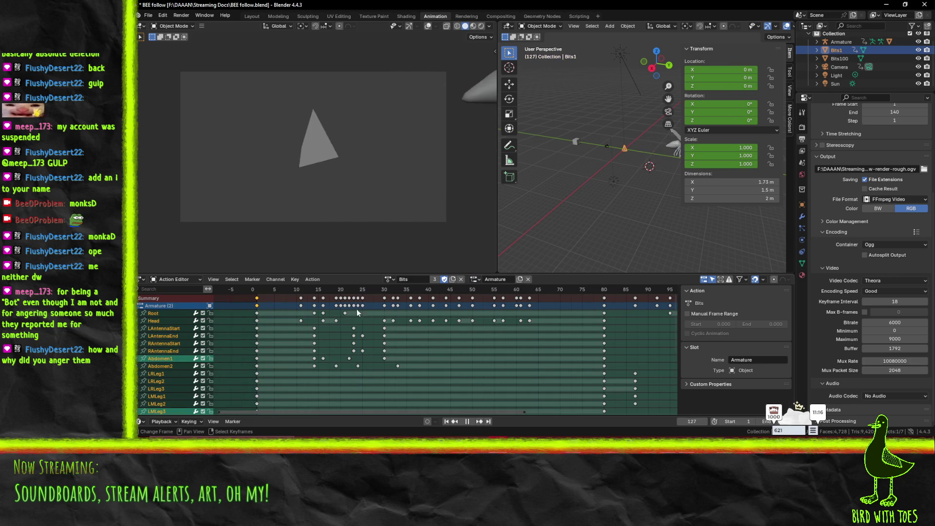
{"action": "key", "text": "Escape"}
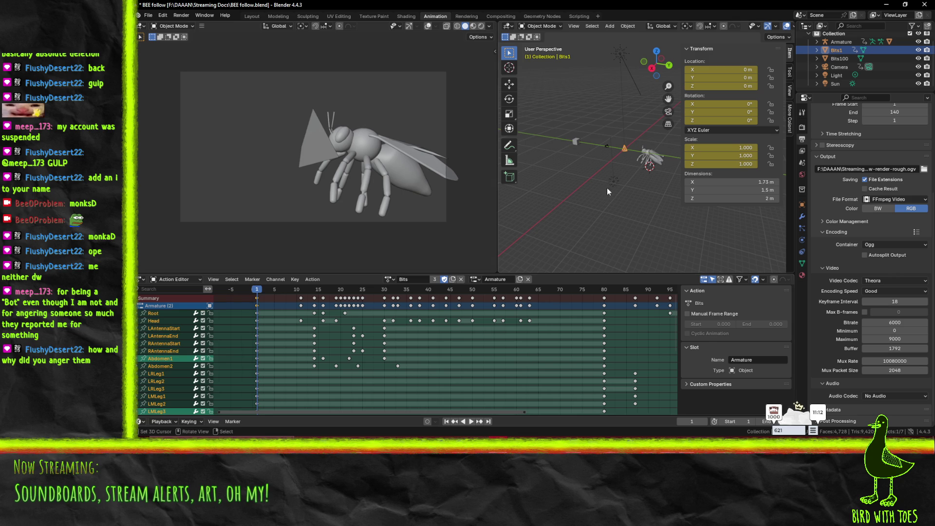
- Switch back to the Bits1 slot, play it, and leave the slot name unchanged
{"action": "left_click", "coordinate": [477, 283]}
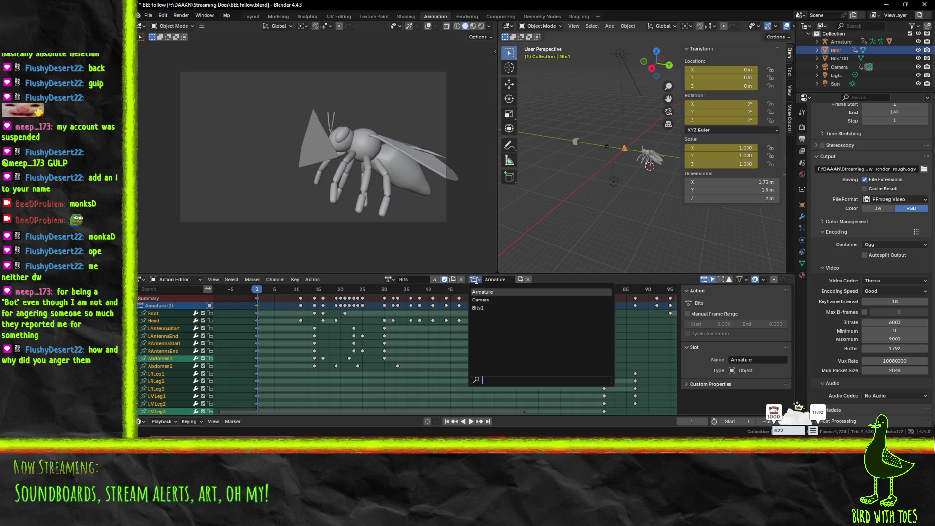
{"action": "left_click", "coordinate": [490, 308]}
{"action": "key", "text": "space"}
{"action": "key", "text": "Escape"}
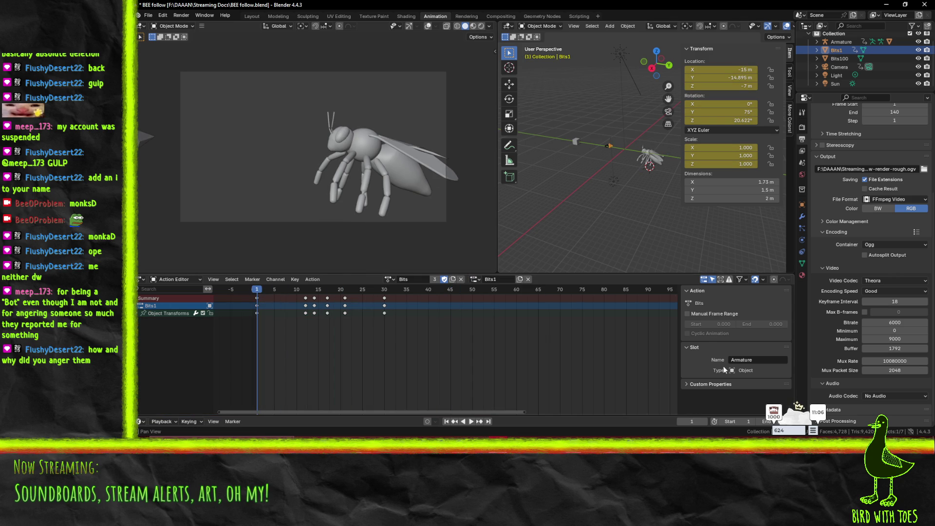
{"action": "left_click", "coordinate": [764, 359]}
{"action": "left_click", "coordinate": [749, 359]}
{"action": "left_click", "coordinate": [768, 360]}
{"action": "key", "text": "Return"}
- Turn off Only Show Selected, scrub to frame 91 and return to frame 0
{"action": "left_click", "coordinate": [705, 281]}
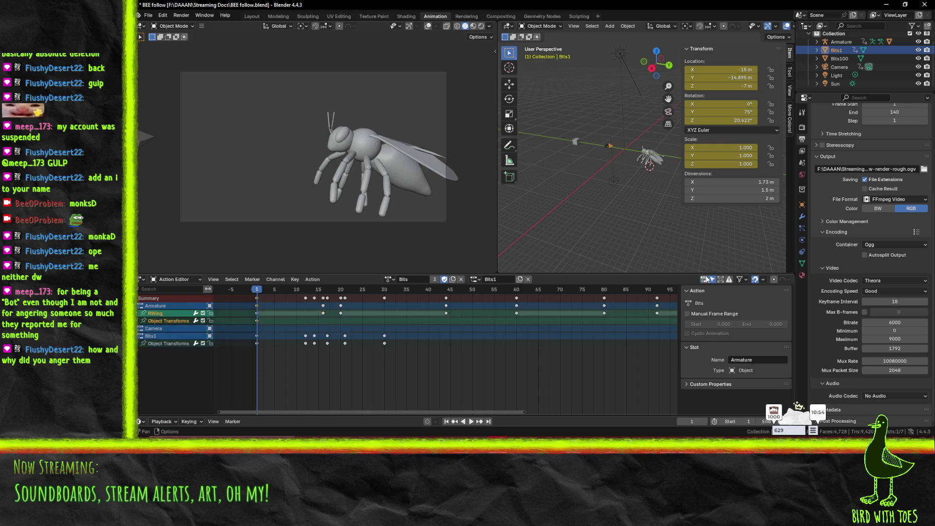
{"action": "left_click_drag", "start_coordinate": [244, 299], "coordinate": [655, 305]}
{"action": "key", "text": "Escape"}
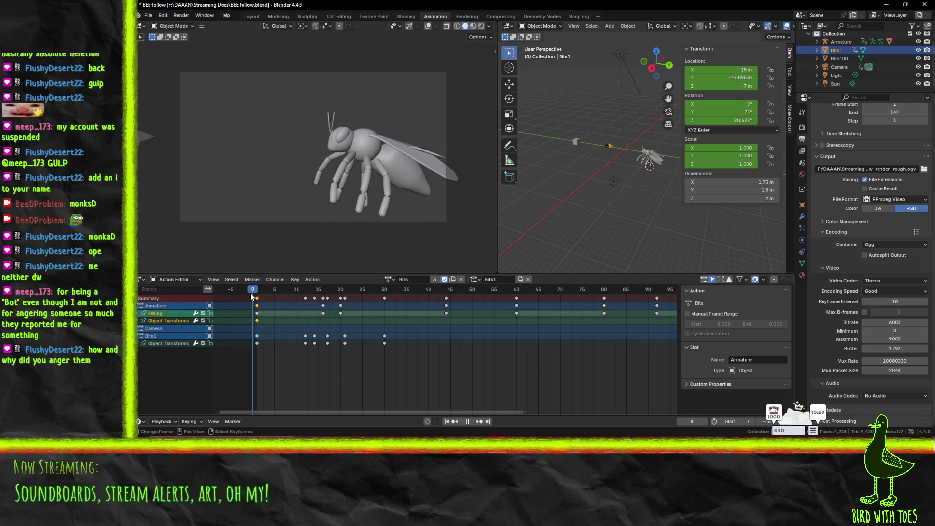
- Switch to the Armature slot and scrub to preview the wing motion
{"action": "left_click", "coordinate": [489, 282]}
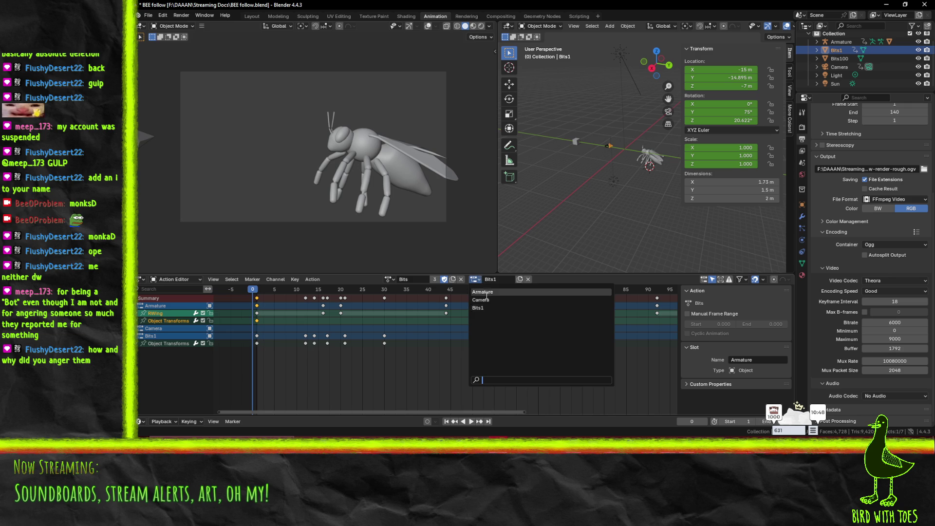
{"action": "left_click", "coordinate": [487, 304]}
{"action": "mouse_move", "coordinate": [254, 292]}
{"action": "left_mouse_down"}
{"action": "mouse_move", "coordinate": [364, 296]}
{"action": "mouse_move", "coordinate": [256, 295]}
{"action": "left_mouse_up"}
{"action": "scroll", "coordinate": [312, 341], "scroll_direction": "down", "scroll_amount": 4}
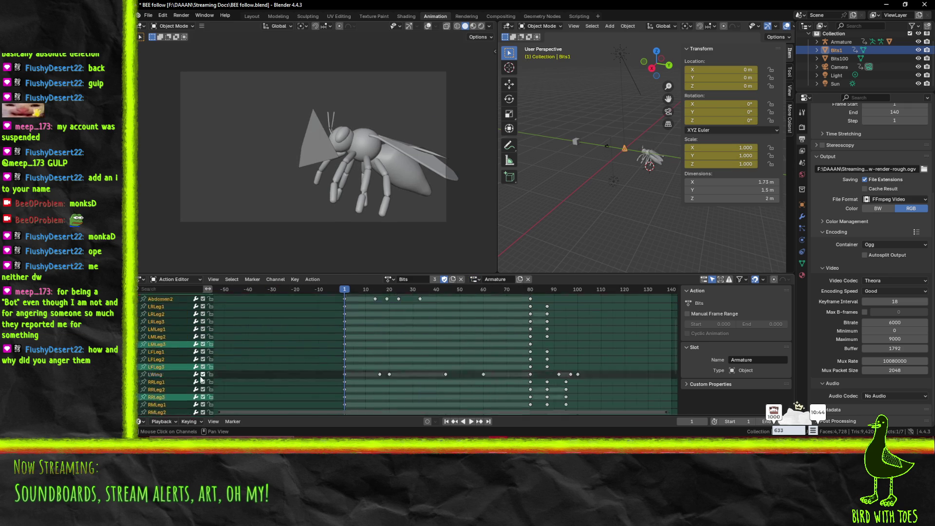
{"action": "scroll", "coordinate": [189, 373], "scroll_direction": "down", "scroll_amount": 8}
- Inspect the unassigned Bits1 and Camera channels' slots, leaving the Bits1 slot name unchanged
{"action": "left_click", "coordinate": [176, 386]}
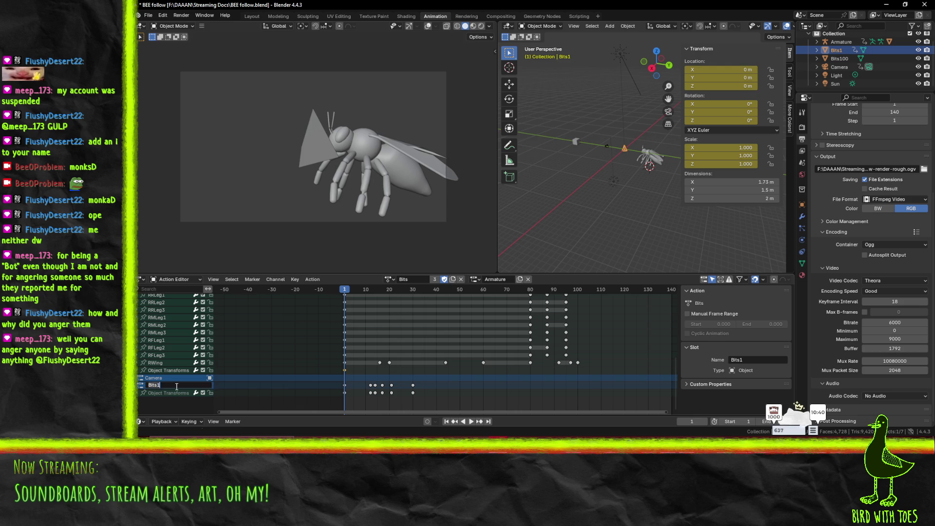
{"action": "left_click", "coordinate": [179, 378]}
{"action": "left_click", "coordinate": [174, 384]}
{"action": "left_click", "coordinate": [759, 360]}
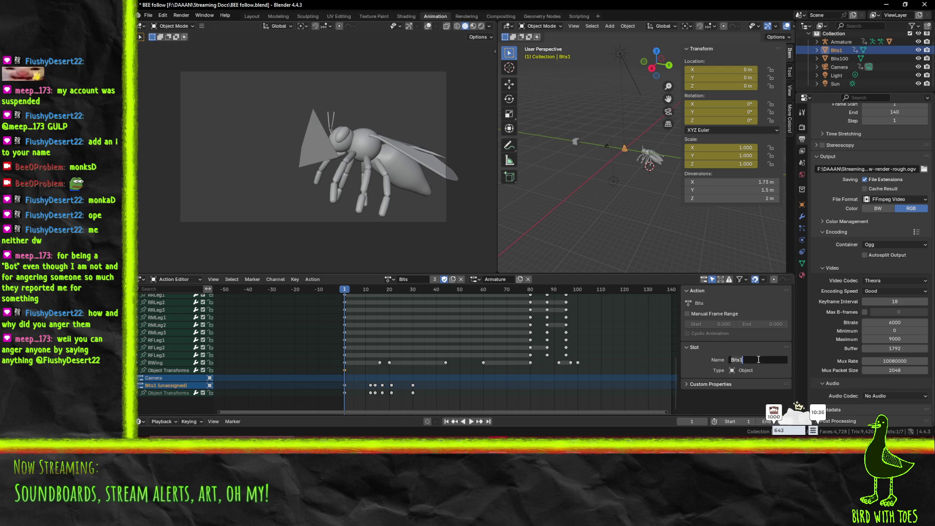
{"action": "key", "text": "Escape"}
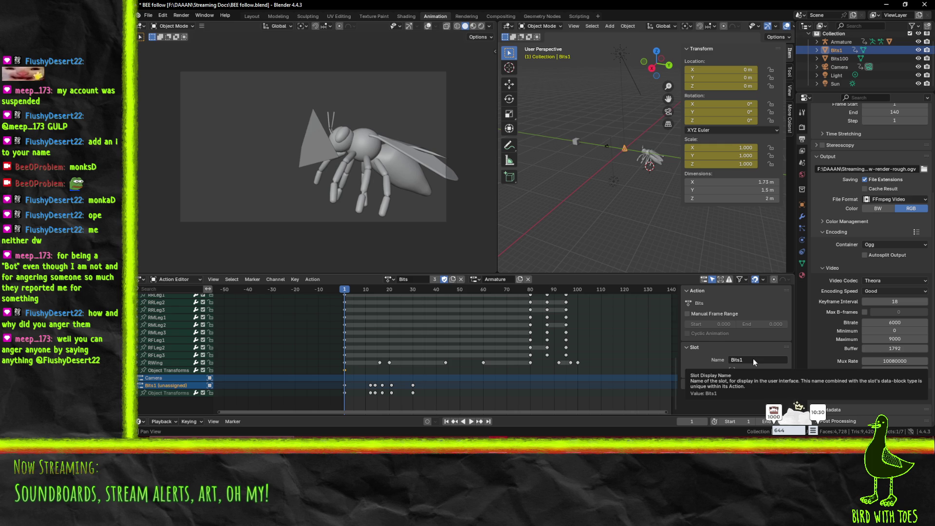
- Scroll to the top, show the Armature channel's slot details and collapse its bones
{"action": "scroll", "coordinate": [147, 377], "scroll_direction": "up", "scroll_amount": 10}
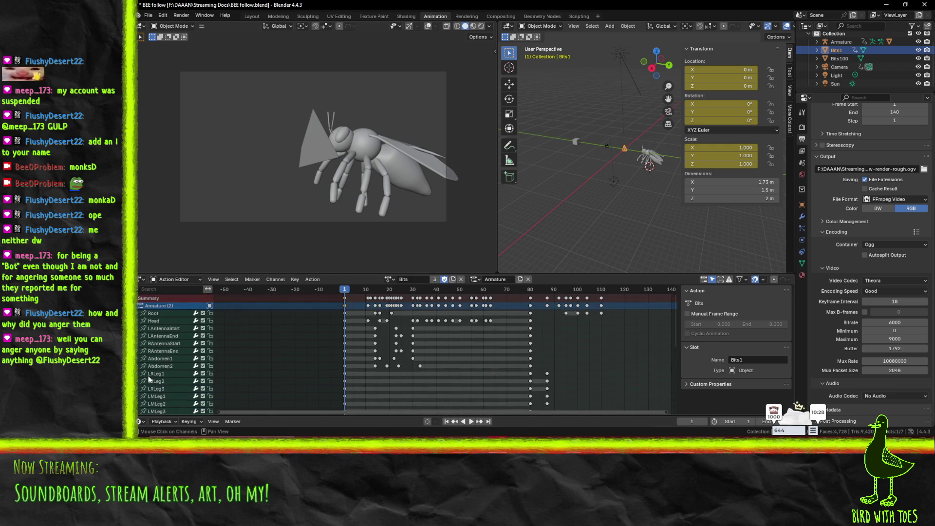
{"action": "left_click", "coordinate": [156, 305]}
{"action": "left_click", "coordinate": [141, 305]}
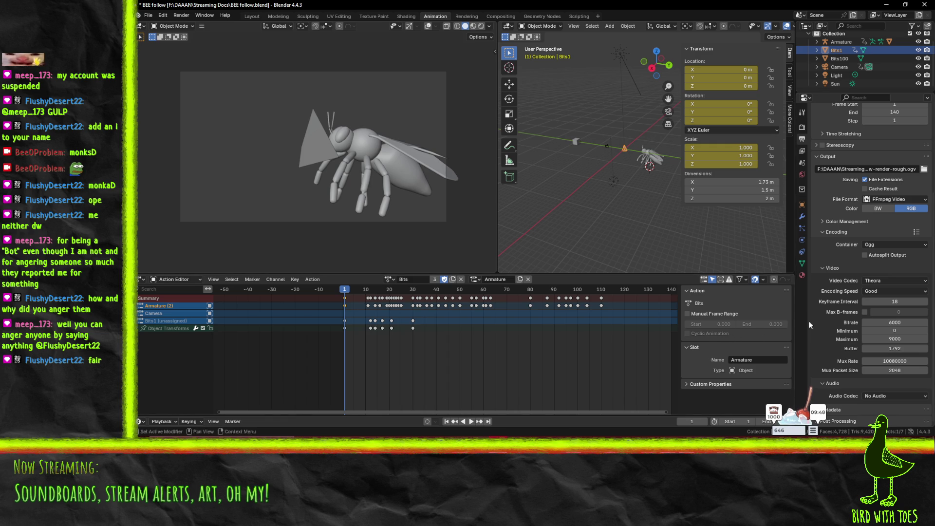
- Expand the Bits1 channel's Object Transforms keys and show its unassigned slot details
{"action": "key", "text": "ctrl+KP_Subtract"}
{"action": "key", "text": "ctrl+KP_Add"}
{"action": "left_click", "coordinate": [162, 320]}
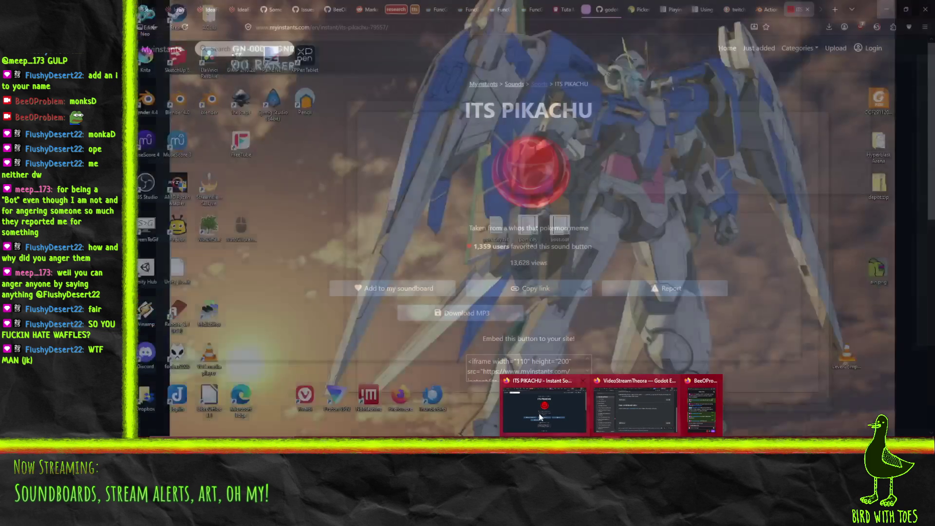
- Close the sound-button tab, read the Action Slots page to Working With Actions, open a new tab
{"action": "left_click", "coordinate": [560, 413]}
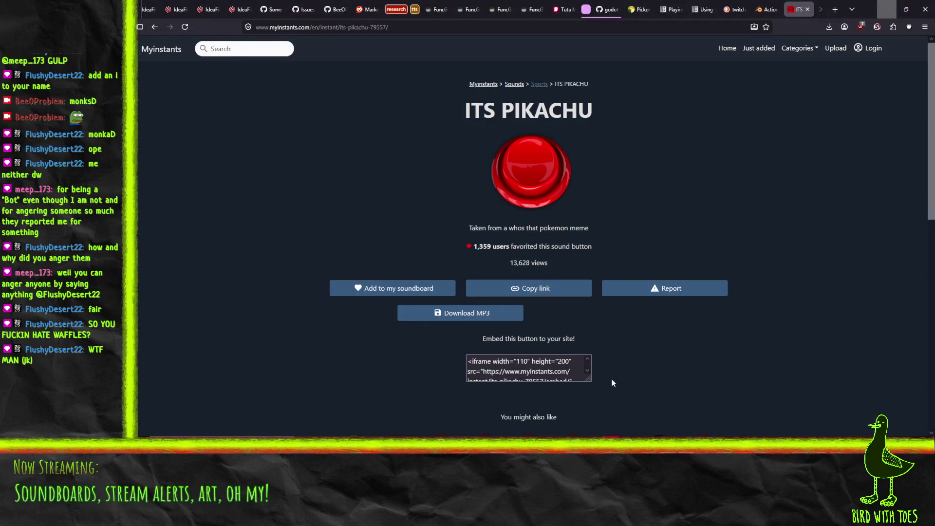
{"action": "left_click", "coordinate": [807, 9]}
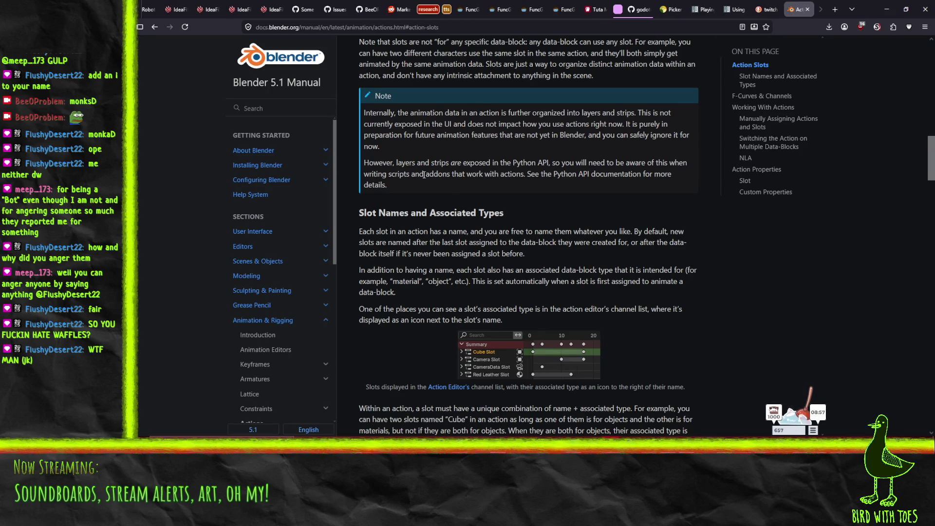
{"action": "scroll", "coordinate": [423, 175], "scroll_direction": "down", "scroll_amount": 1}
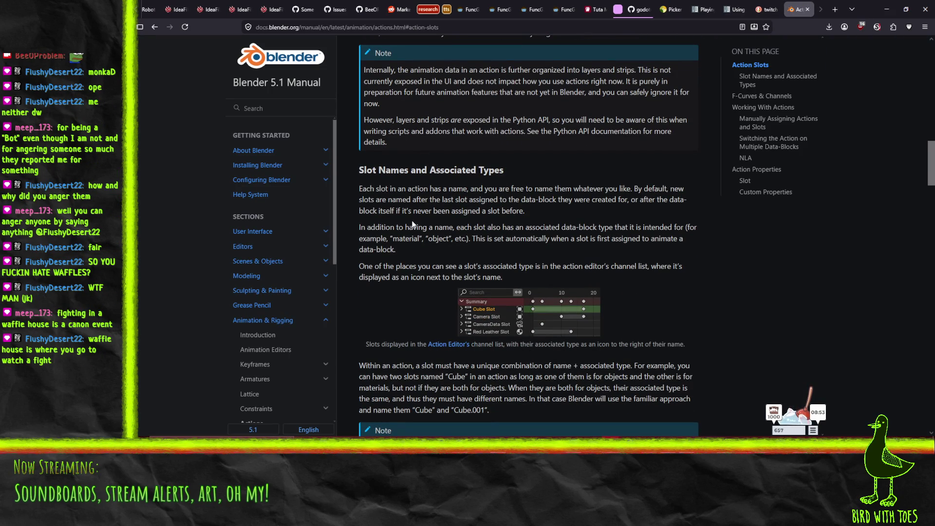
{"action": "scroll", "coordinate": [414, 210], "scroll_direction": "down", "scroll_amount": 4}
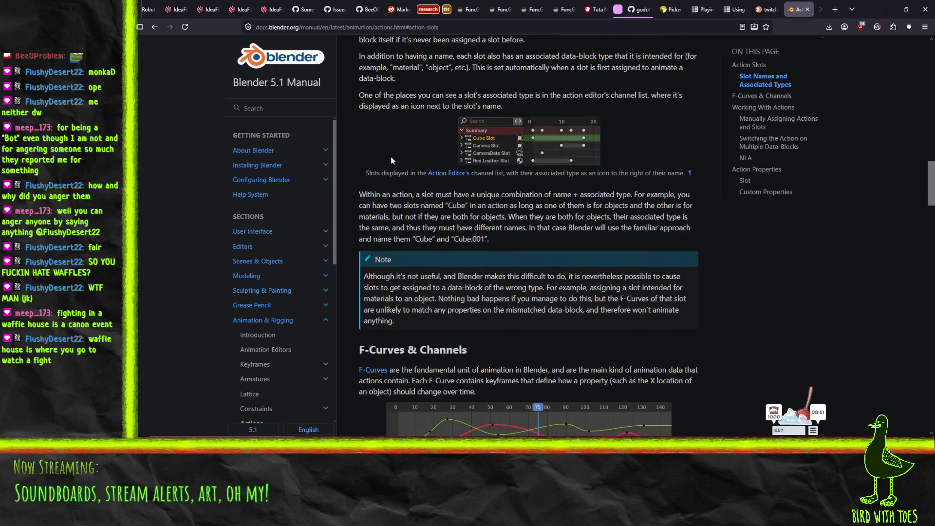
{"action": "scroll", "coordinate": [438, 163], "scroll_direction": "down", "scroll_amount": 2}
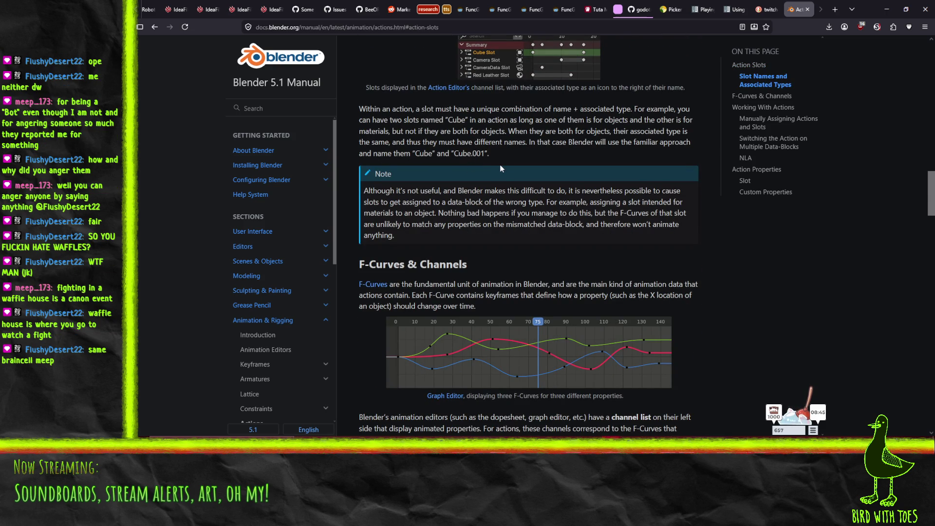
{"action": "scroll", "coordinate": [519, 171], "scroll_direction": "down", "scroll_amount": 7}
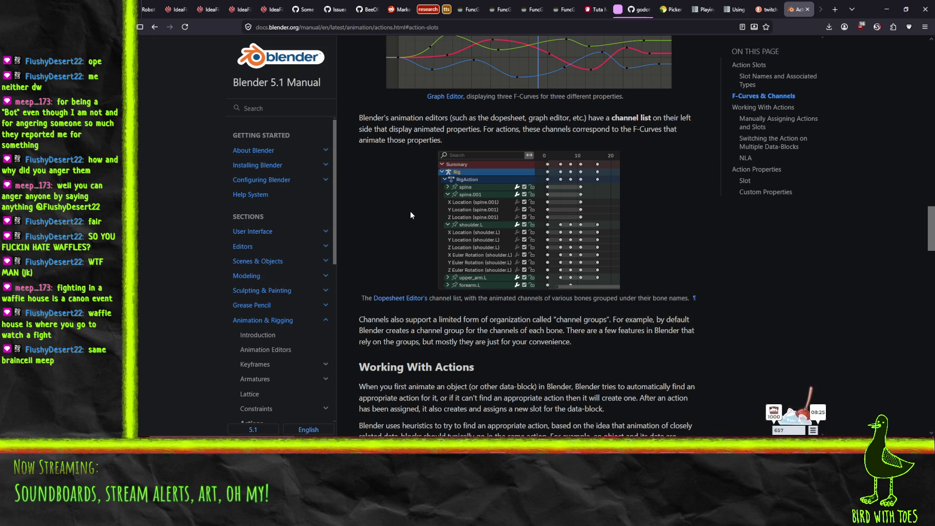
{"action": "scroll", "coordinate": [410, 214], "scroll_direction": "down", "scroll_amount": 5}
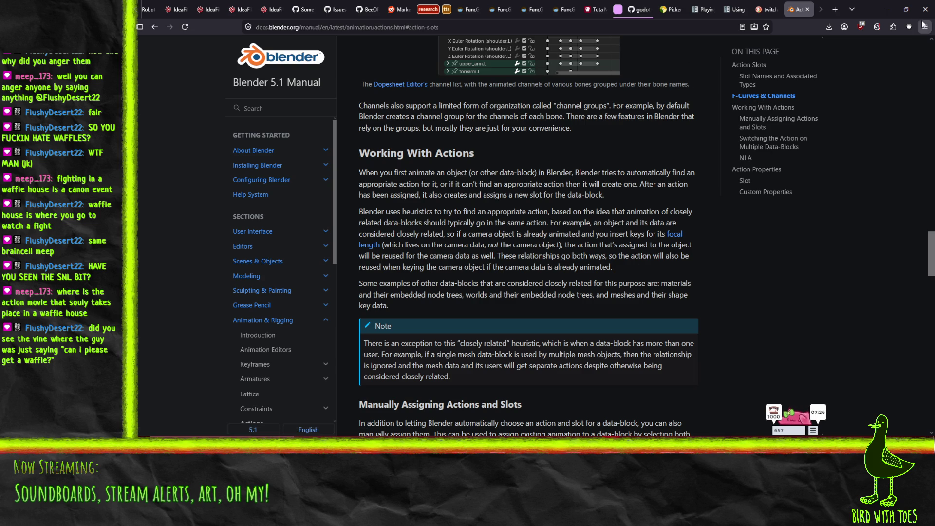
{"action": "left_click", "coordinate": [837, 10]}
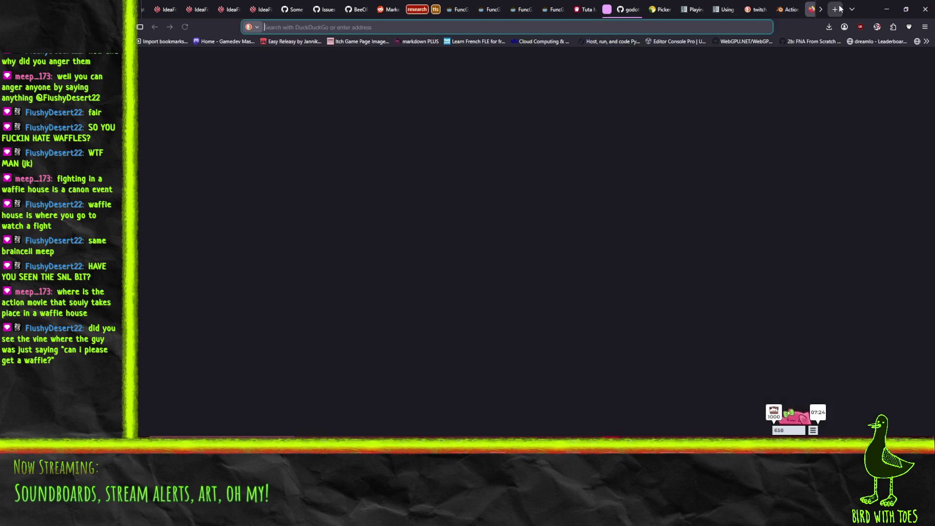
- Run a DuckDuckGo image search for 'tekken waffle house'
{"action": "type", "text": "tekken waffle hous"}
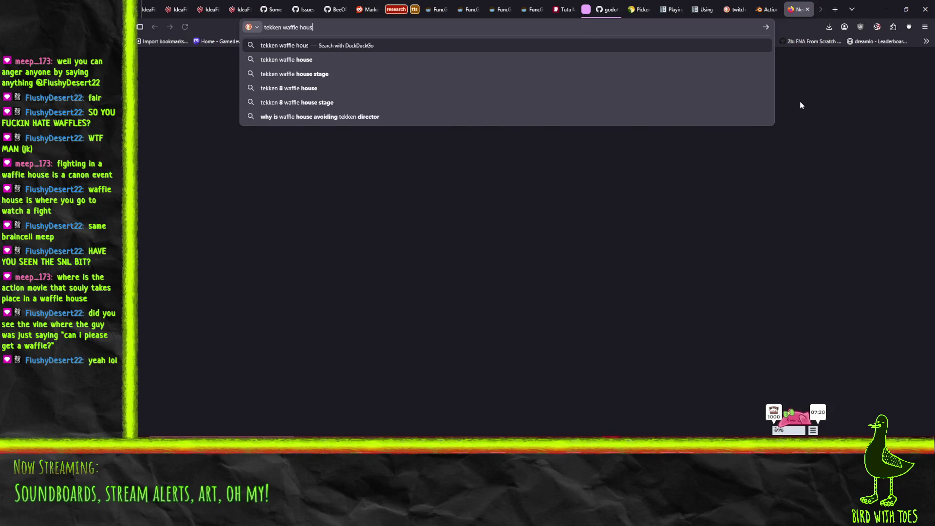
{"action": "type", "text": "e"}
{"action": "key", "text": "Return"}
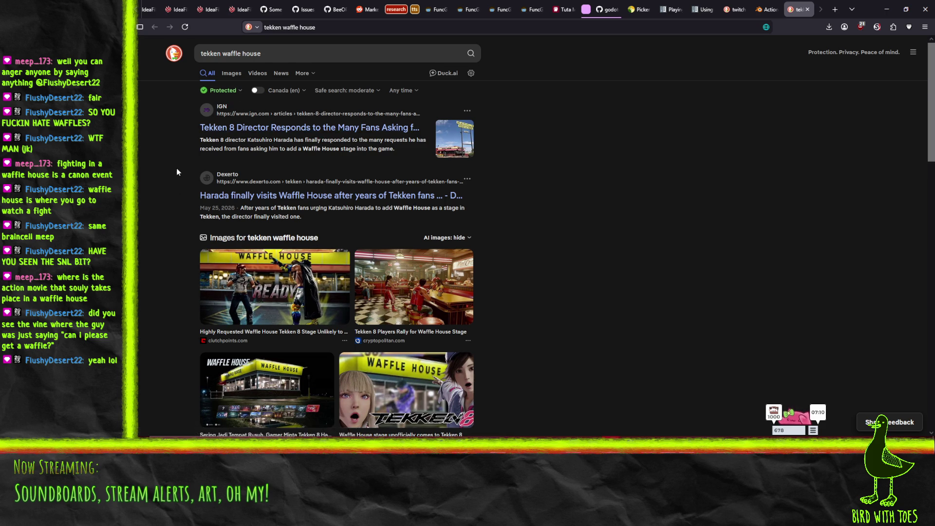
{"action": "scroll", "coordinate": [174, 171], "scroll_direction": "down", "scroll_amount": 3}
{"action": "scroll", "coordinate": [169, 192], "scroll_direction": "up", "scroll_amount": 3}
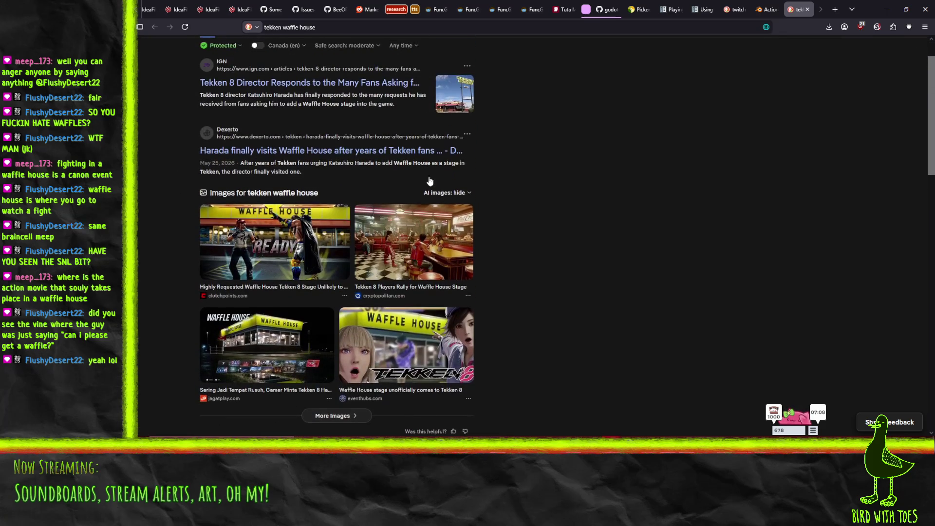
{"action": "scroll", "coordinate": [319, 183], "scroll_direction": "up", "scroll_amount": 1}
- Enlarge the Waffle House and Tekken 8 x Waffle House images, then close that search tab
{"action": "left_click", "coordinate": [238, 243]}
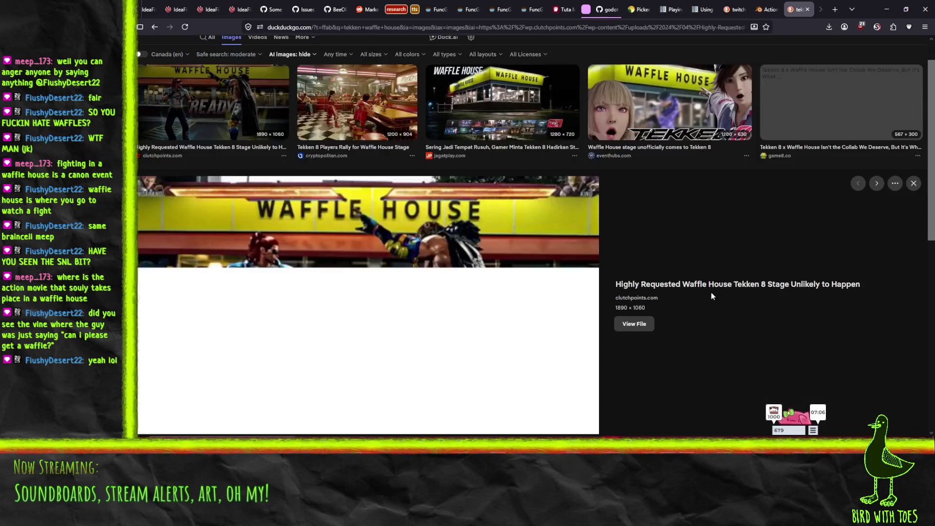
{"action": "scroll", "coordinate": [691, 225], "scroll_direction": "down", "scroll_amount": 1}
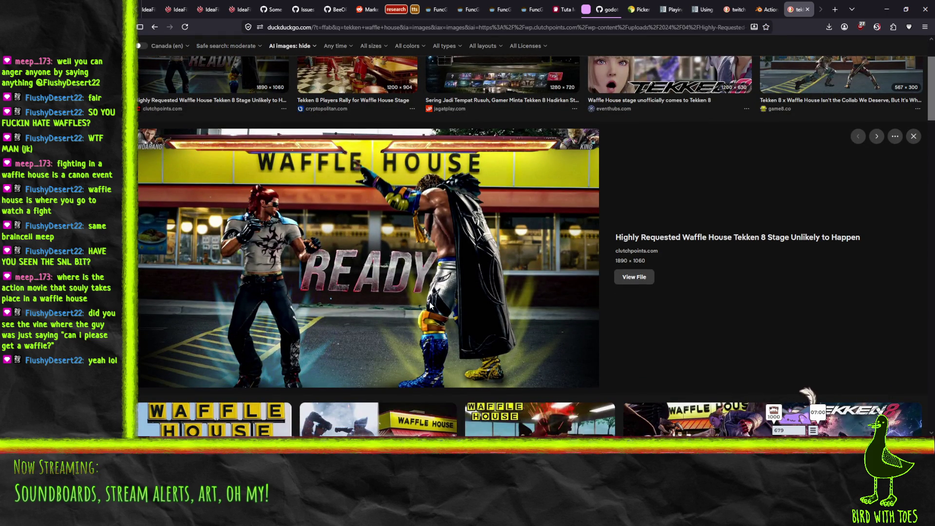
{"action": "scroll", "coordinate": [435, 307], "scroll_direction": "down", "scroll_amount": 3}
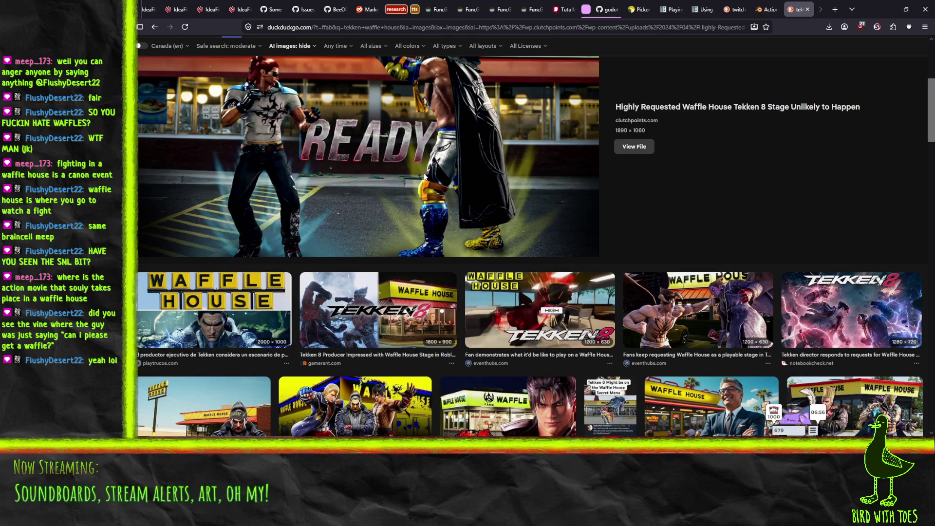
{"action": "scroll", "coordinate": [425, 177], "scroll_direction": "up", "scroll_amount": 3}
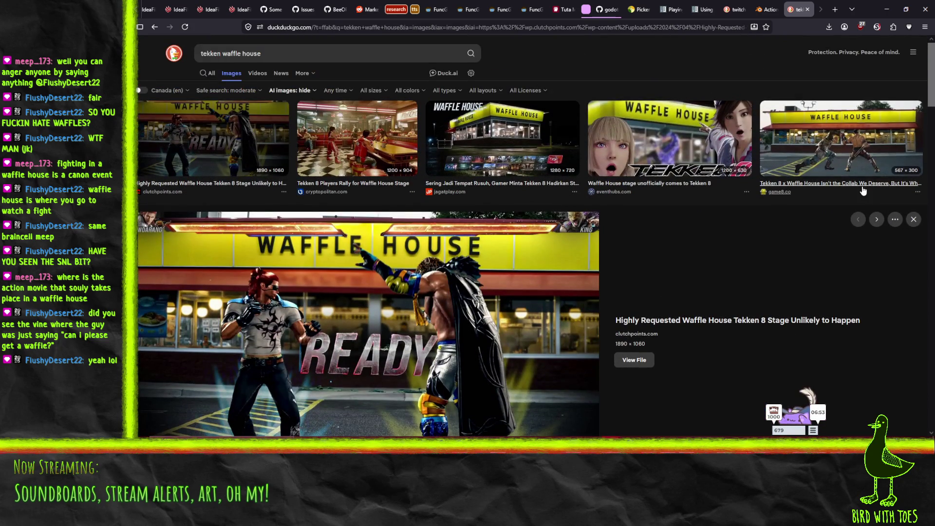
{"action": "left_click", "coordinate": [838, 186]}
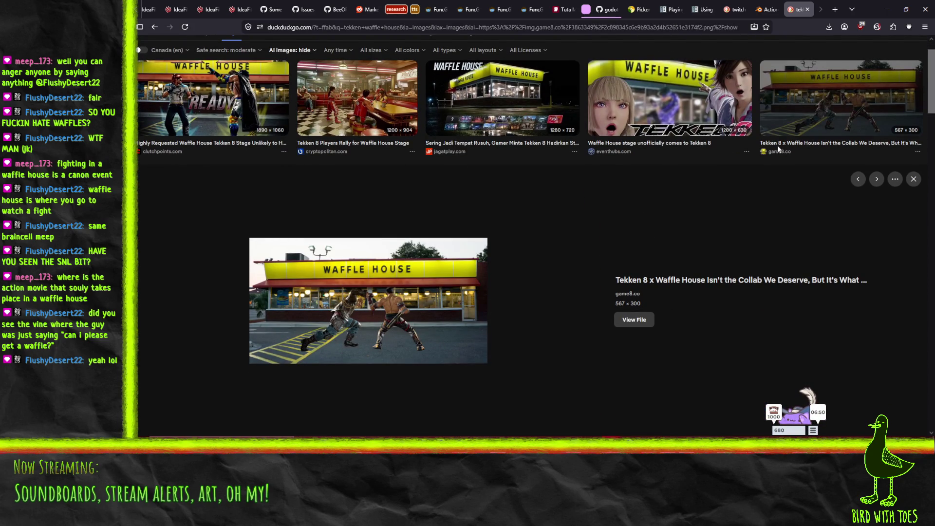
{"action": "left_click", "coordinate": [807, 10]}
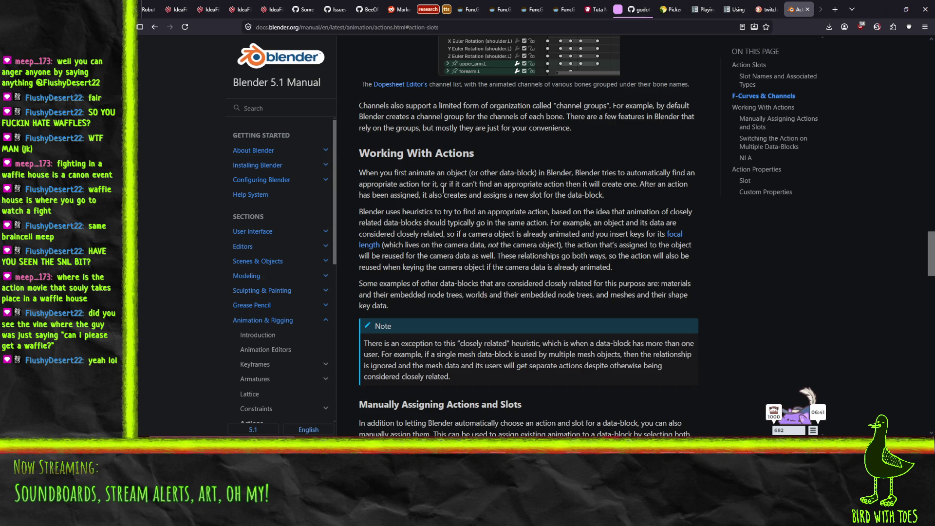
- Read down to Manually Assigning Actions and Slots in the manual, then start a new blank tab
{"action": "scroll", "coordinate": [443, 195], "scroll_direction": "down", "scroll_amount": 1}
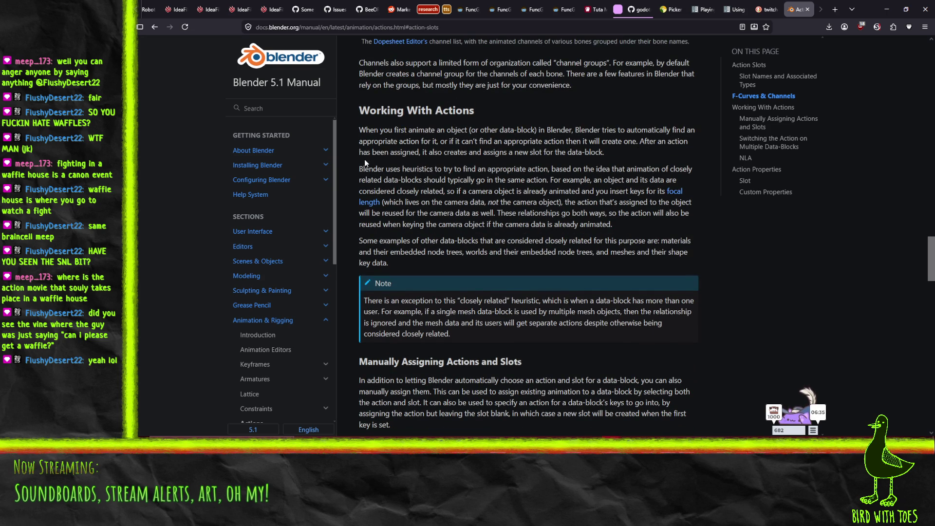
{"action": "scroll", "coordinate": [374, 160], "scroll_direction": "down", "scroll_amount": 1}
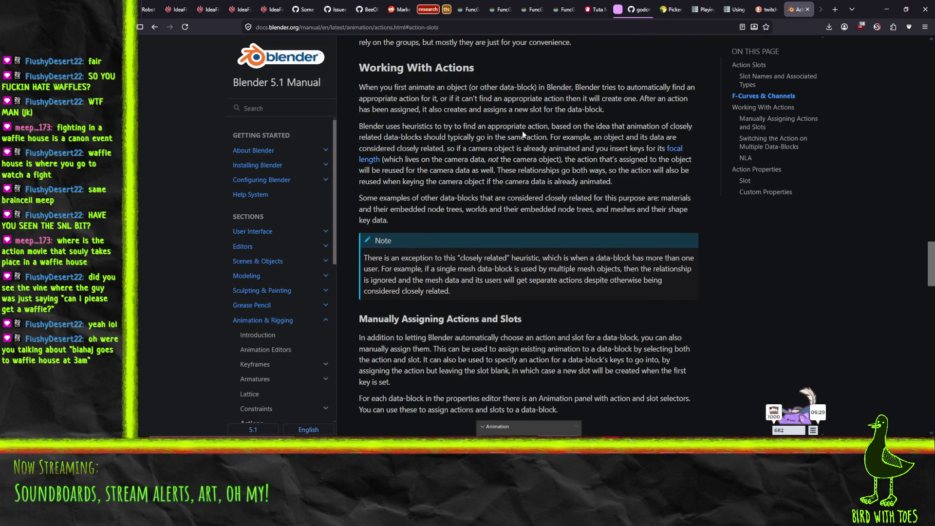
{"action": "scroll", "coordinate": [523, 131], "scroll_direction": "down", "scroll_amount": 1}
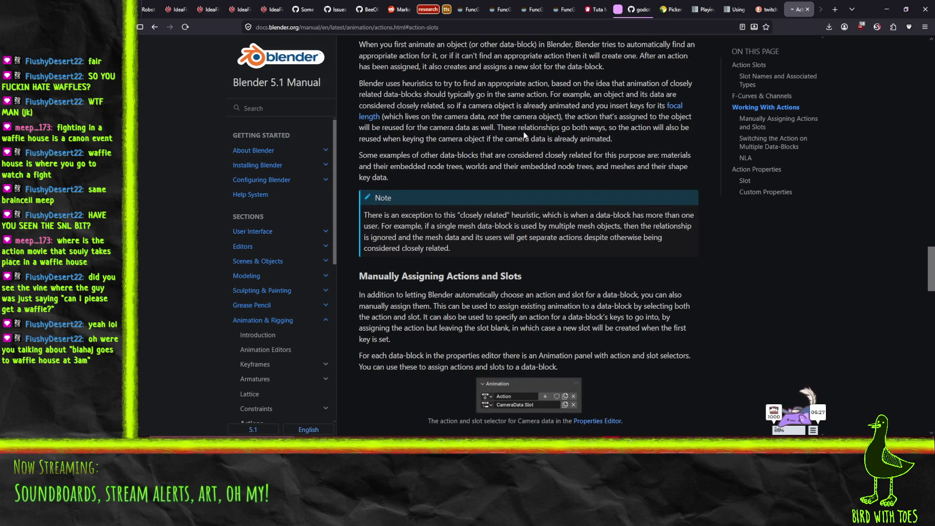
{"action": "scroll", "coordinate": [524, 135], "scroll_direction": "up", "scroll_amount": 5}
{"action": "key", "text": "ctrl+t"}
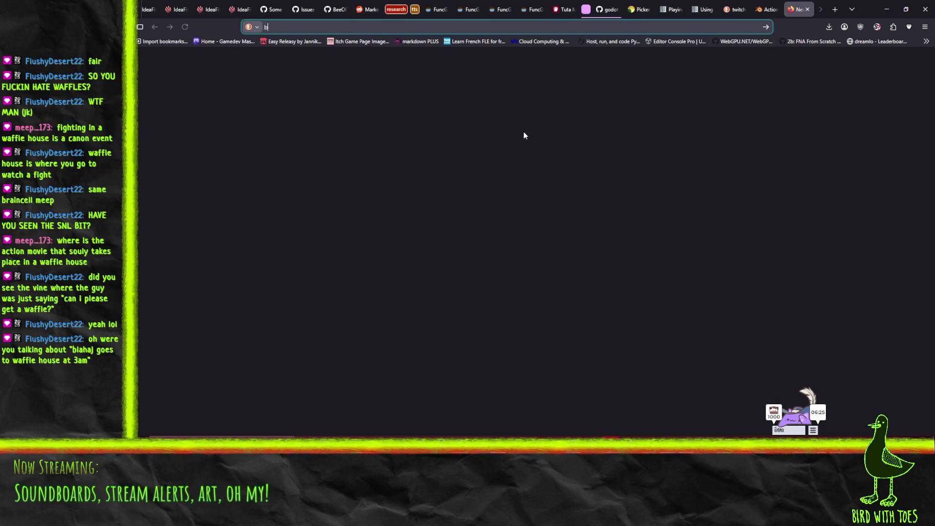
- Search 'blender assign action slot' and open the Stack Exchange question on how ActionSlots work
{"action": "type", "text": "blender assign action slot"}
{"action": "key", "text": "Return"}
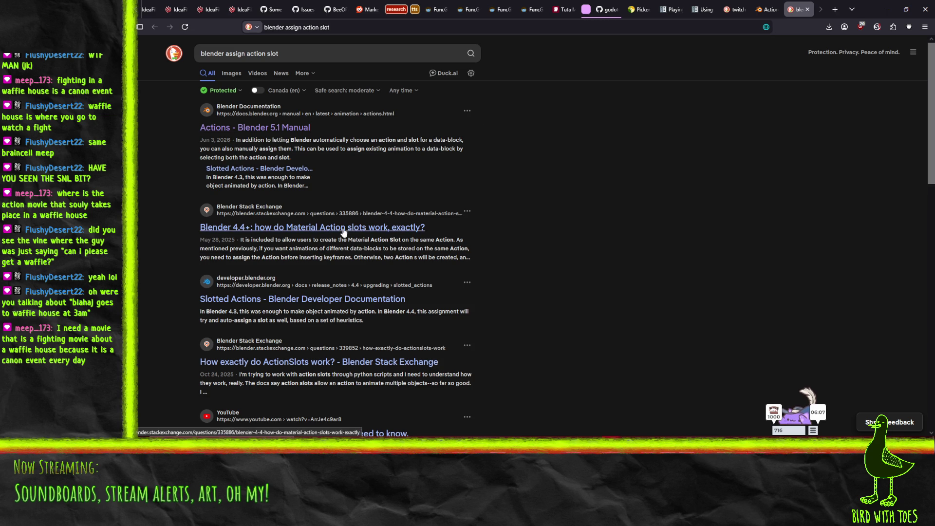
{"action": "scroll", "coordinate": [587, 235], "scroll_direction": "down", "scroll_amount": 2}
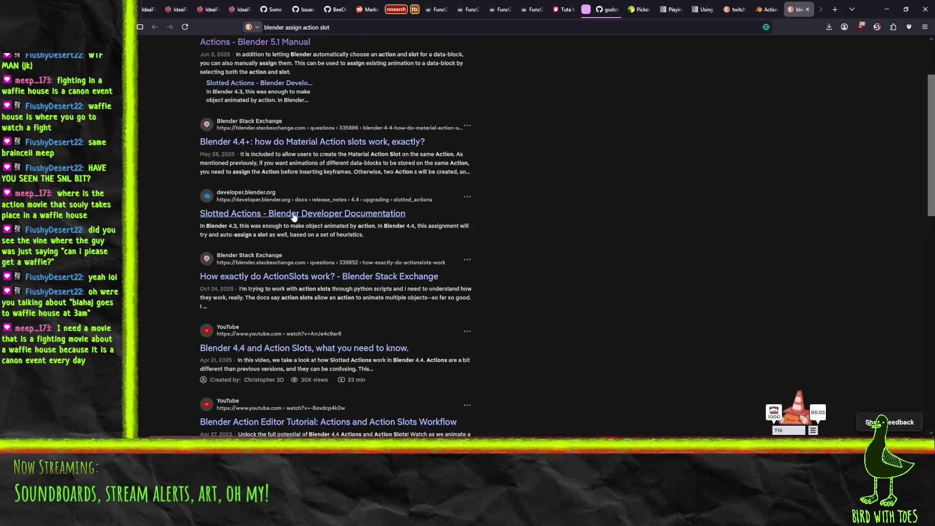
{"action": "left_click", "coordinate": [370, 277]}
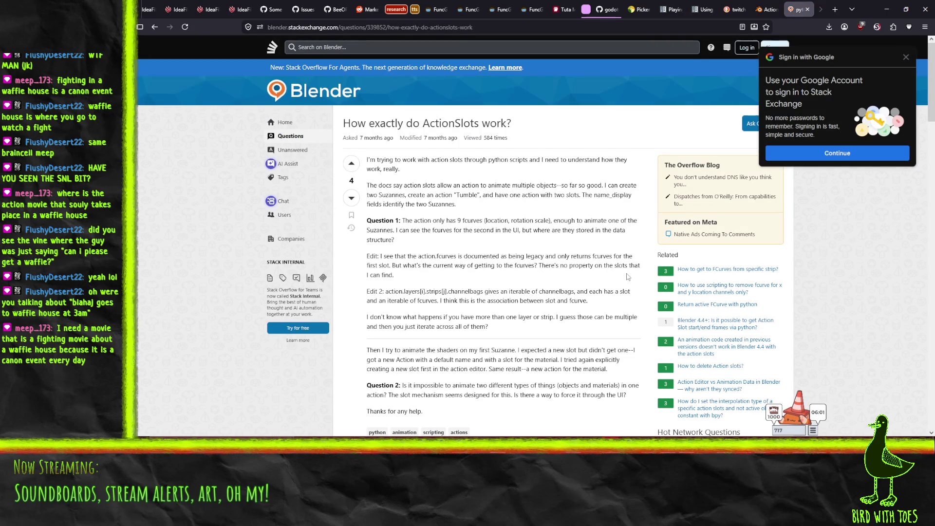
{"action": "left_click", "coordinate": [906, 57]}
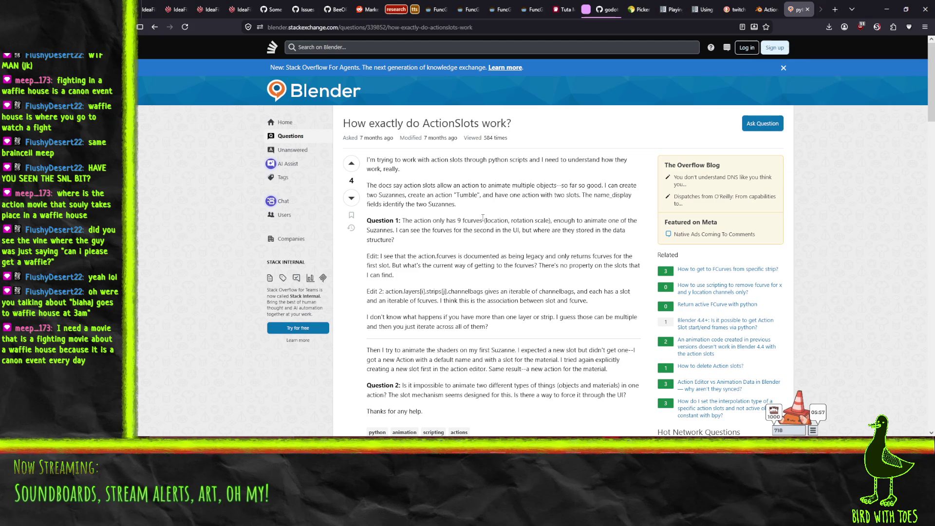
- Read through the answer, down to animating a material in the Tumble action
{"action": "scroll", "coordinate": [389, 160], "scroll_direction": "down", "scroll_amount": 1}
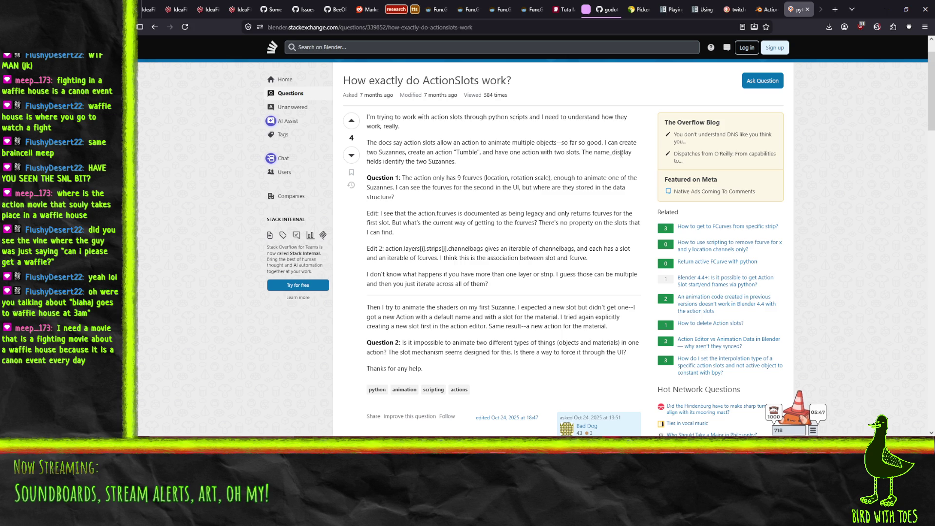
{"action": "scroll", "coordinate": [409, 133], "scroll_direction": "down", "scroll_amount": 5}
{"action": "scroll", "coordinate": [409, 133], "scroll_direction": "down", "scroll_amount": 3}
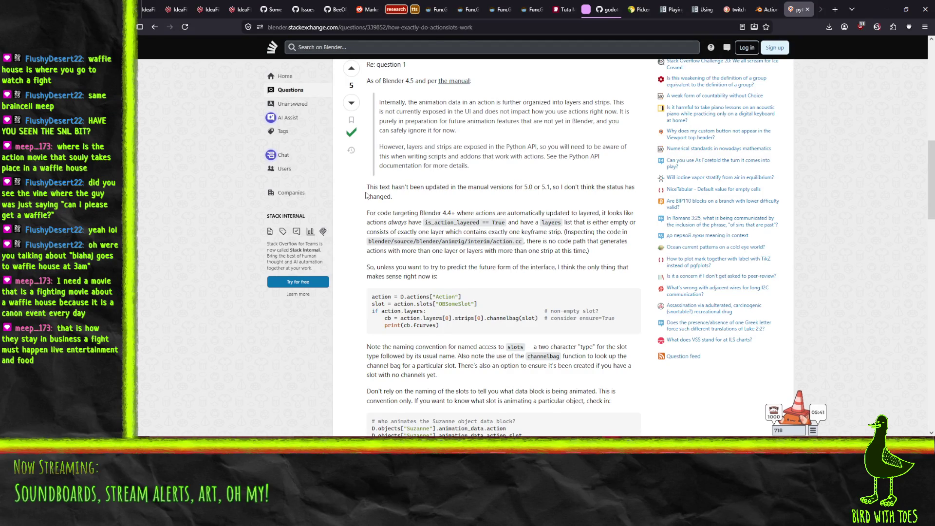
{"action": "scroll", "coordinate": [366, 195], "scroll_direction": "down", "scroll_amount": 1}
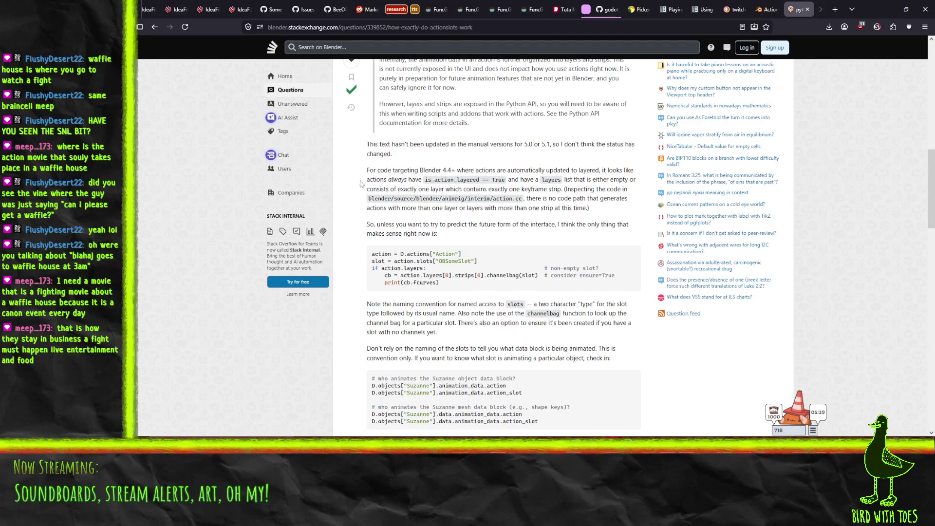
{"action": "scroll", "coordinate": [537, 184], "scroll_direction": "down", "scroll_amount": 10}
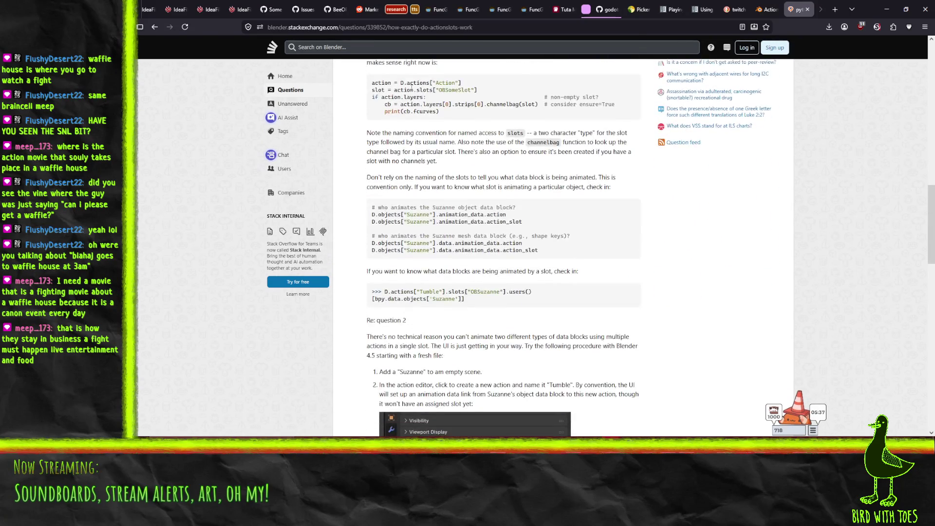
{"action": "scroll", "coordinate": [452, 144], "scroll_direction": "up", "scroll_amount": 4}
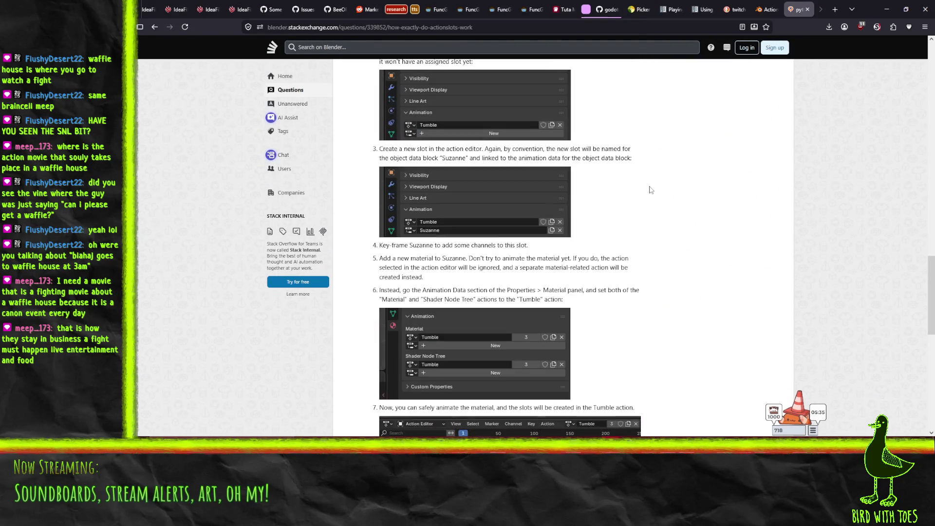
{"action": "scroll", "coordinate": [632, 146], "scroll_direction": "down", "scroll_amount": 6}
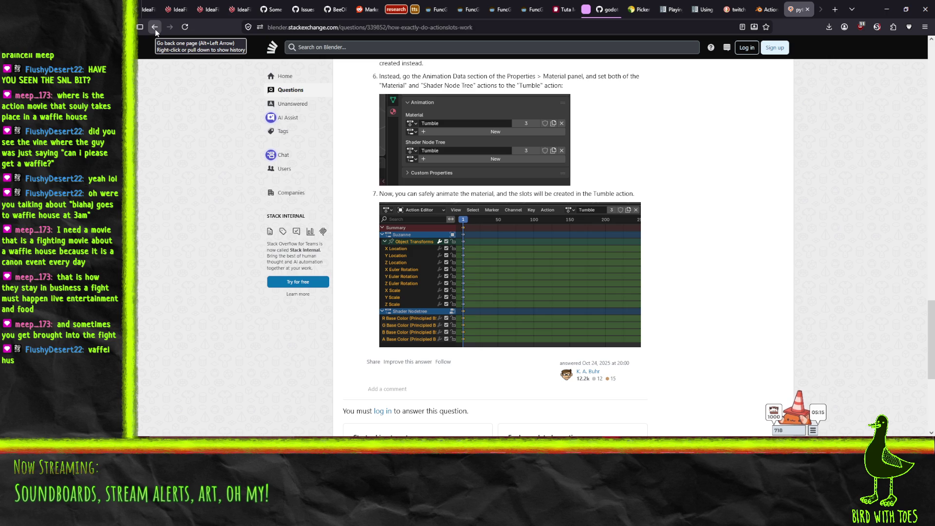
- Skim the Blender.fi 'Slotted Actions demonstration' article, then return to the search results
{"action": "left_click", "coordinate": [155, 28]}
{"action": "scroll", "coordinate": [151, 189], "scroll_direction": "down", "scroll_amount": 5}
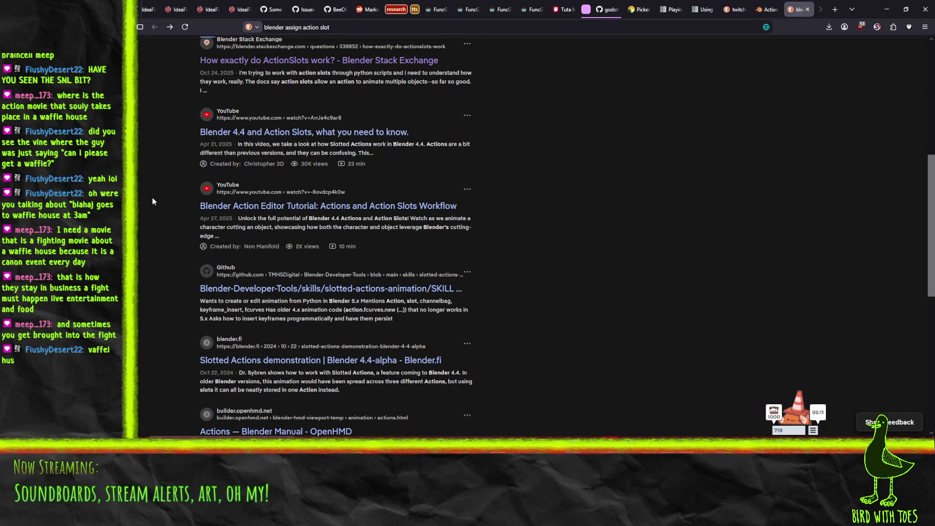
{"action": "scroll", "coordinate": [156, 185], "scroll_direction": "down", "scroll_amount": 1}
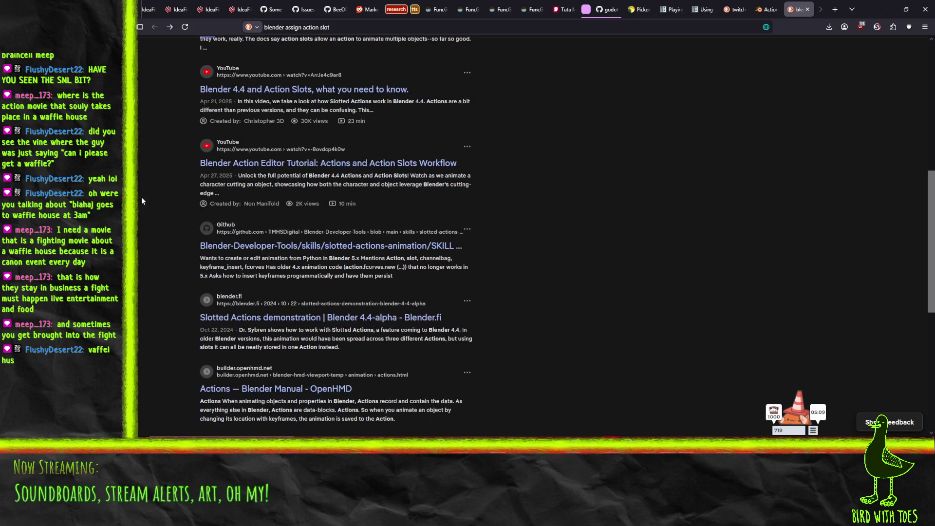
{"action": "left_click", "coordinate": [324, 319]}
{"action": "scroll", "coordinate": [325, 323], "scroll_direction": "down", "scroll_amount": 1}
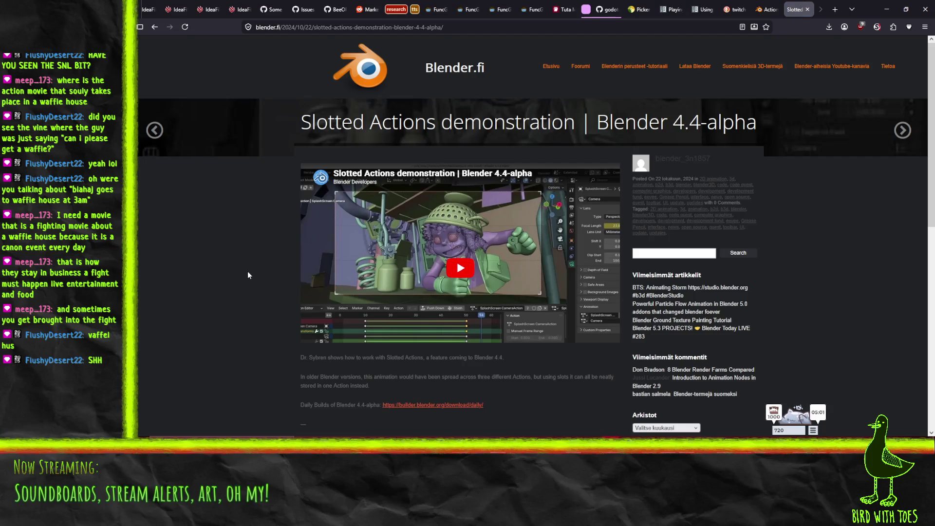
{"action": "scroll", "coordinate": [248, 271], "scroll_direction": "down", "scroll_amount": 5}
{"action": "scroll", "coordinate": [252, 257], "scroll_direction": "up", "scroll_amount": 2}
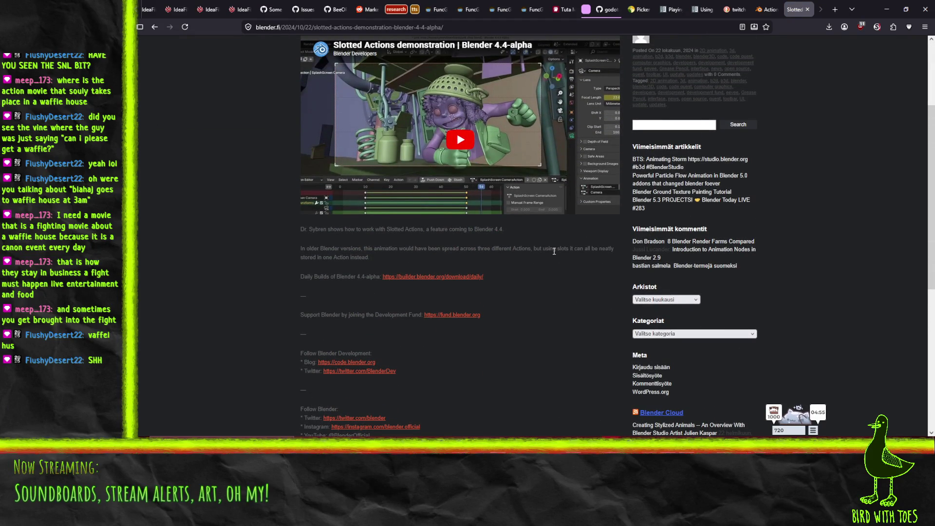
{"action": "left_click", "coordinate": [154, 27]}
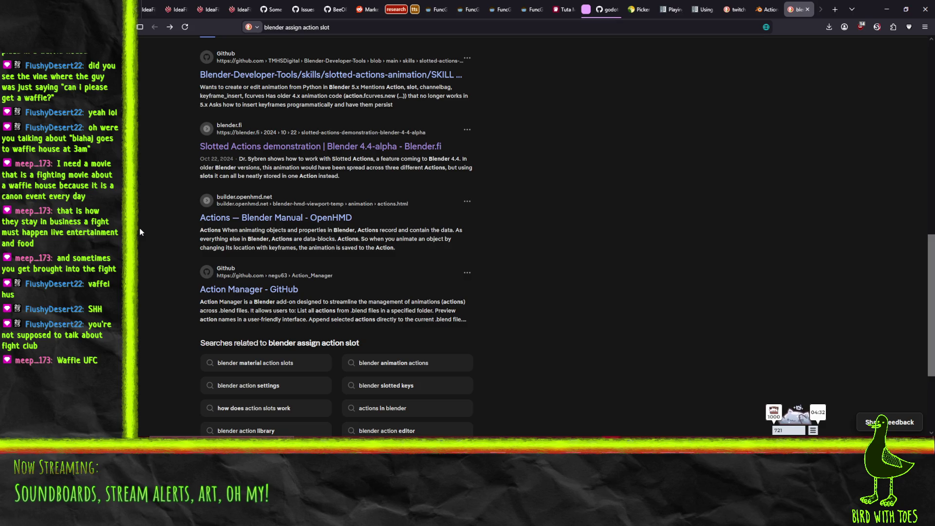
- Scroll back to the top of the results and minimize the browser to reveal Blender
{"action": "scroll", "coordinate": [140, 229], "scroll_direction": "up", "scroll_amount": 5}
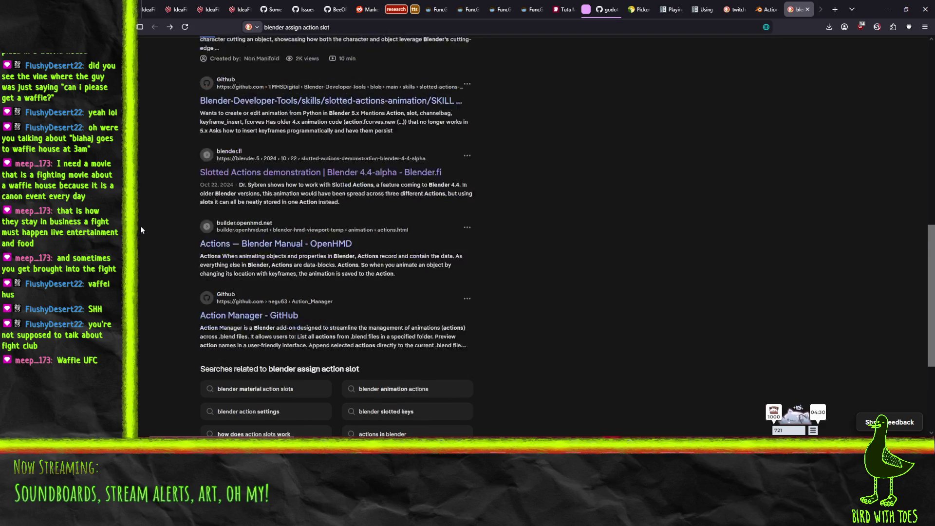
{"action": "scroll", "coordinate": [151, 248], "scroll_direction": "up", "scroll_amount": 5}
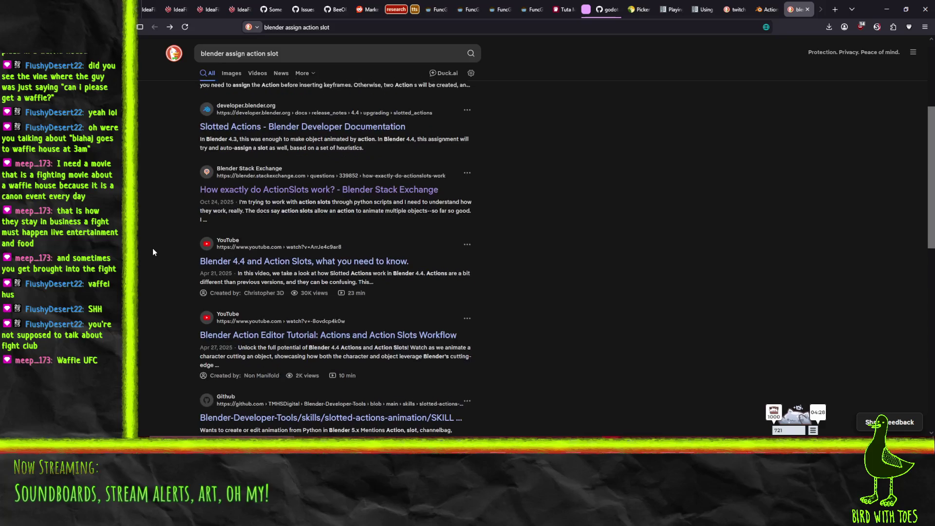
{"action": "scroll", "coordinate": [171, 273], "scroll_direction": "up", "scroll_amount": 1}
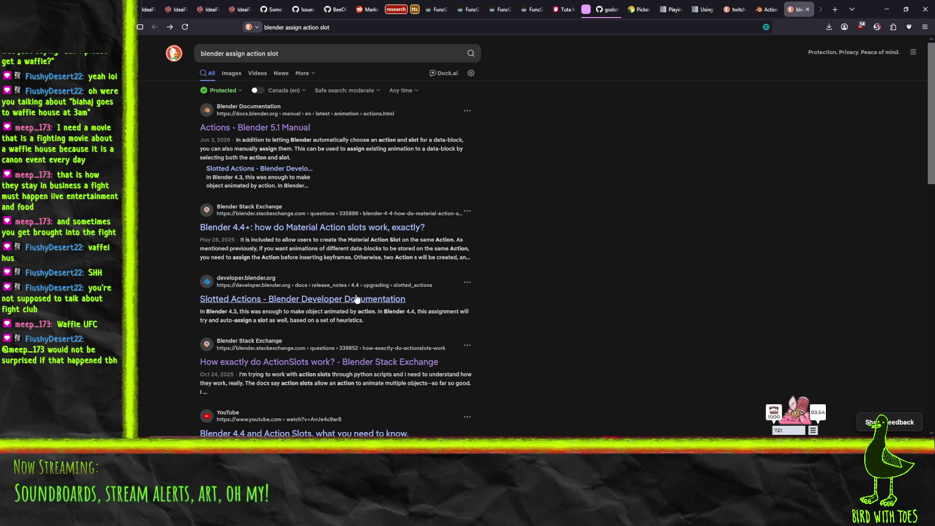
{"action": "key", "text": "XF86AudioLowerVolume"}
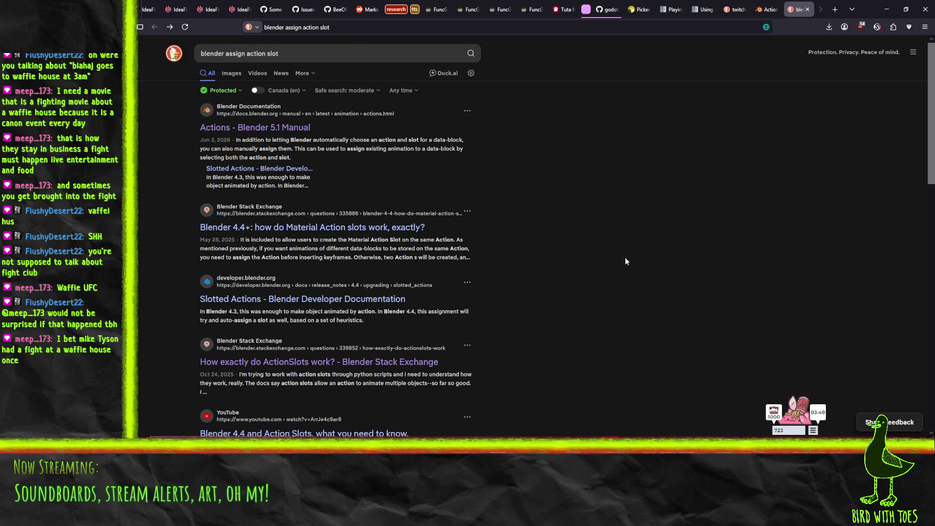
{"action": "left_click", "coordinate": [885, 10]}
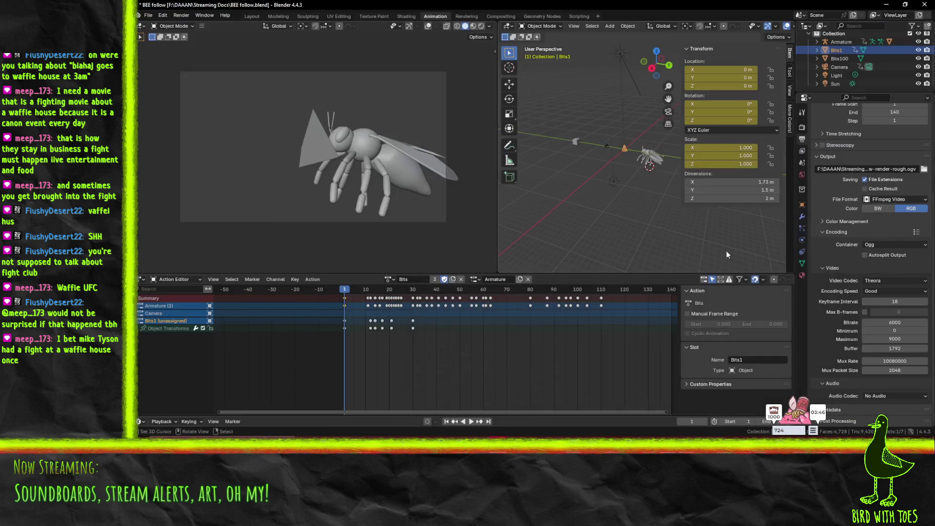
{"action": "key", "text": "space"}
{"action": "mouse_move", "coordinate": [626, 295]}
{"action": "left_mouse_down"}
{"action": "mouse_move", "coordinate": [342, 288]}
{"action": "mouse_move", "coordinate": [604, 300]}
{"action": "left_mouse_up"}
{"action": "key", "text": "shift+Left"}
{"action": "key", "text": "Escape"}
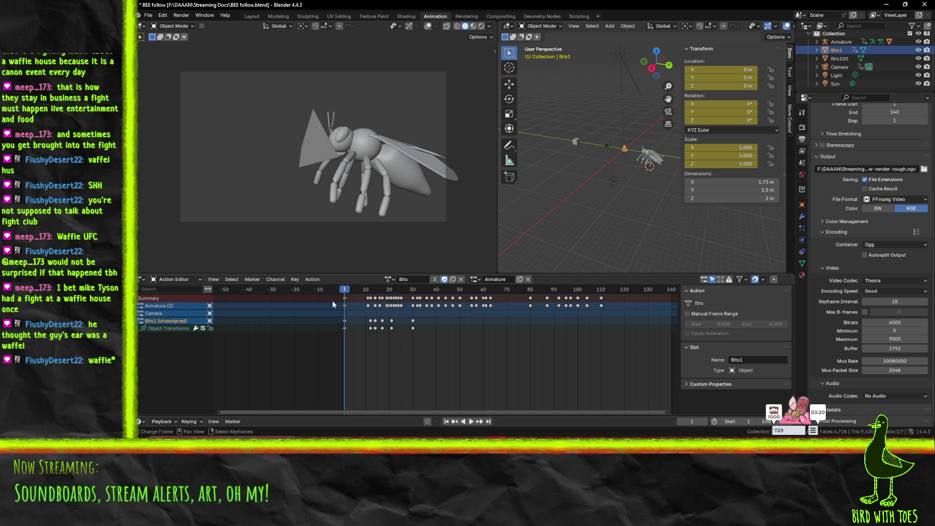
{"action": "left_click", "coordinate": [389, 279]}
{"action": "left_click", "coordinate": [394, 300]}
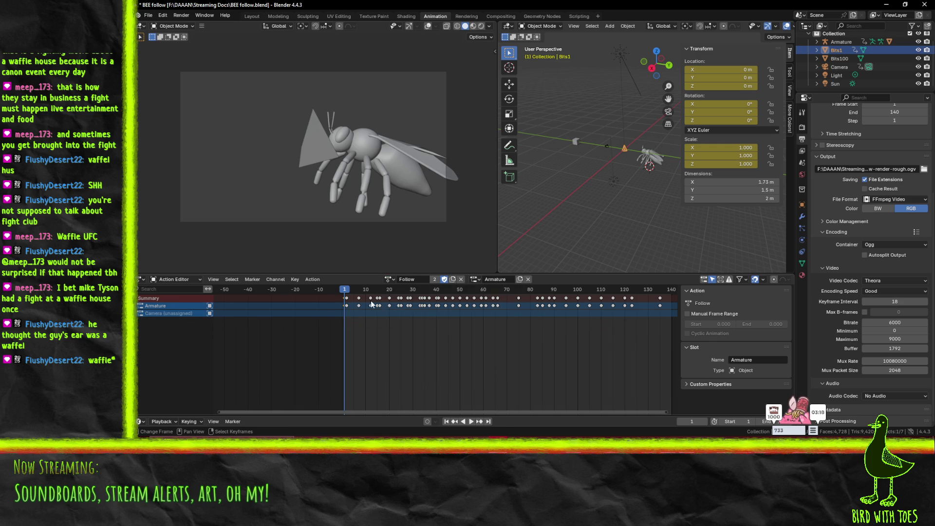
{"action": "key", "text": "space"}
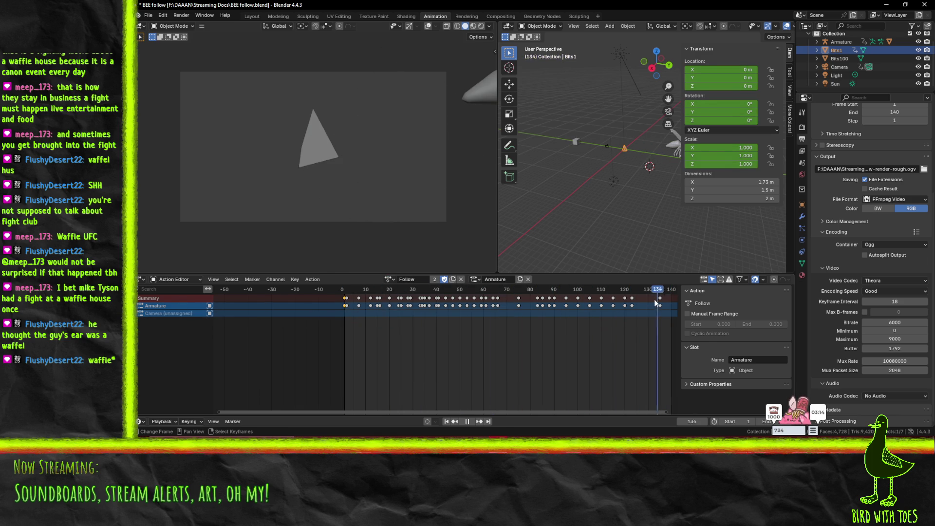
{"action": "left_click", "coordinate": [341, 300]}
{"action": "key", "text": "space"}
{"action": "left_click", "coordinate": [389, 279]}
{"action": "left_click", "coordinate": [417, 293]}
{"action": "key", "text": "space"}
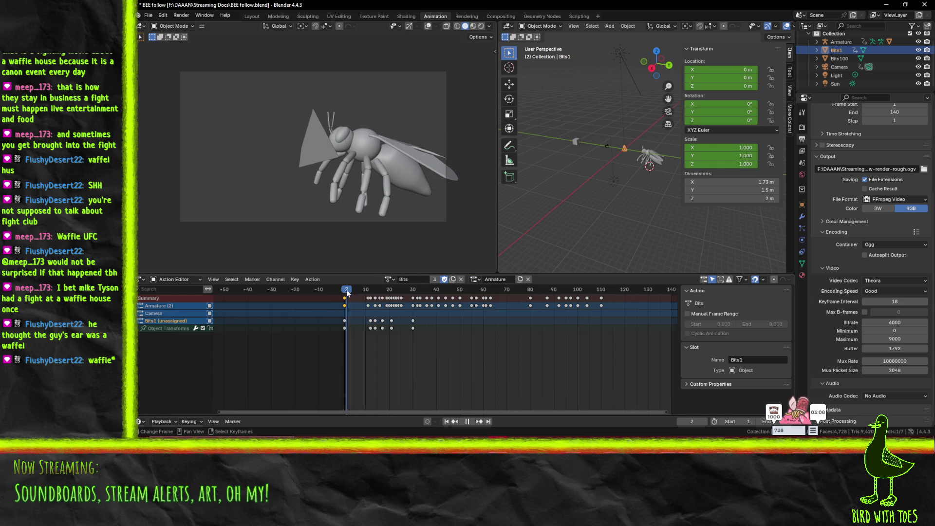
{"action": "left_click", "coordinate": [601, 301]}
{"action": "left_click_drag", "start_coordinate": [600, 302], "coordinate": [366, 301]}
{"action": "key", "text": "space"}
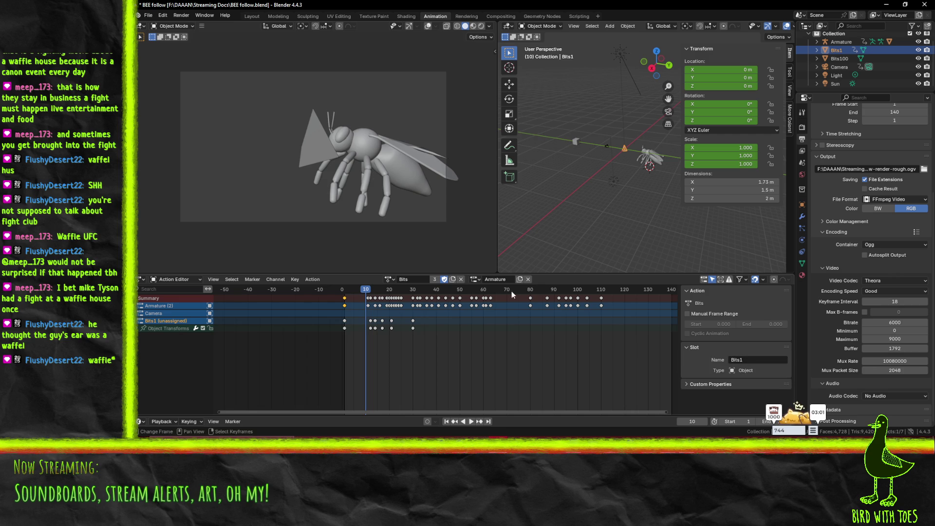
{"action": "left_click", "coordinate": [475, 279]}
- Preview the Bits action while switching between its Camera, Bits1 and Armature slots
{"action": "left_click", "coordinate": [485, 301]}
{"action": "left_click", "coordinate": [476, 279]}
{"action": "left_click", "coordinate": [478, 308]}
{"action": "left_click", "coordinate": [476, 279]}
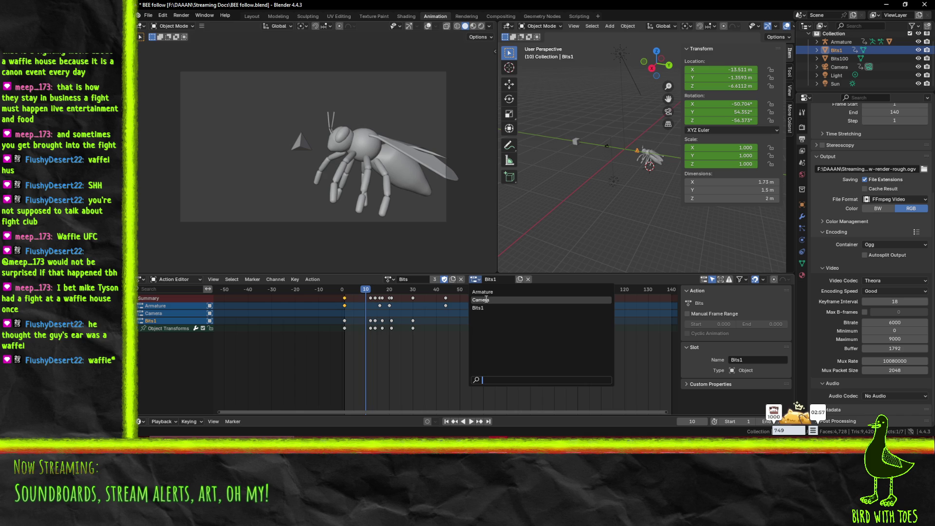
{"action": "left_click", "coordinate": [481, 292]}
{"action": "left_click", "coordinate": [480, 290]}
{"action": "key", "text": "shift+Left"}
{"action": "key", "text": "space"}
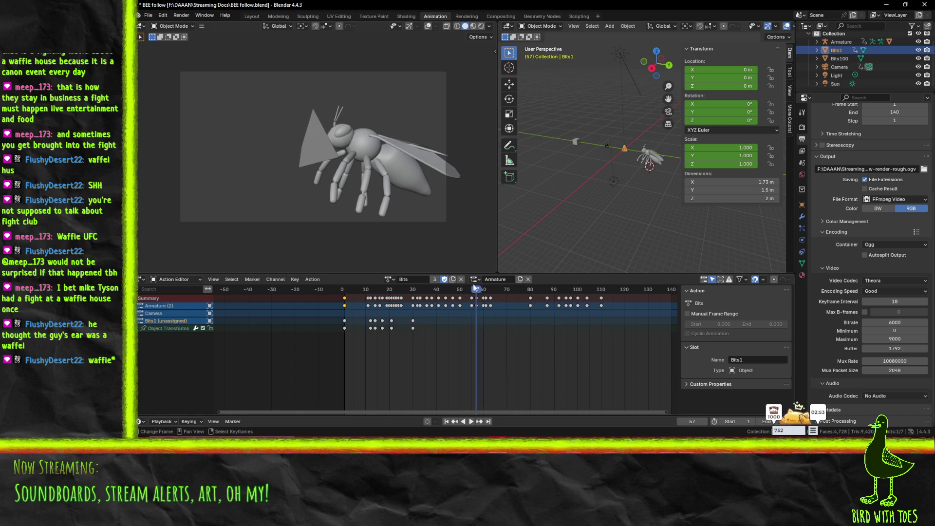
{"action": "left_click", "coordinate": [476, 279]}
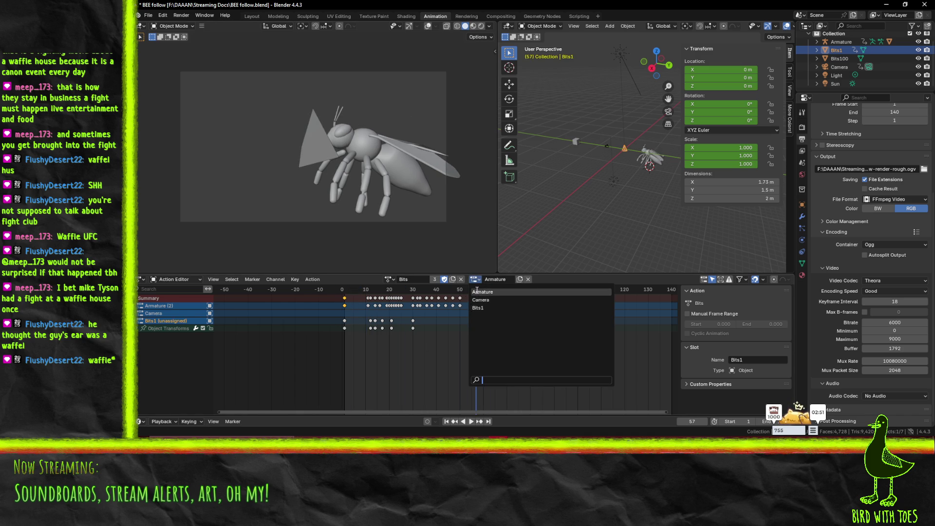
{"action": "left_click", "coordinate": [477, 308]}
{"action": "left_click", "coordinate": [475, 290]}
{"action": "mouse_move", "coordinate": [474, 292]}
{"action": "left_mouse_down"}
{"action": "mouse_move", "coordinate": [363, 295]}
{"action": "mouse_move", "coordinate": [390, 298]}
{"action": "mouse_move", "coordinate": [345, 304]}
{"action": "mouse_move", "coordinate": [575, 303]}
{"action": "left_mouse_up"}
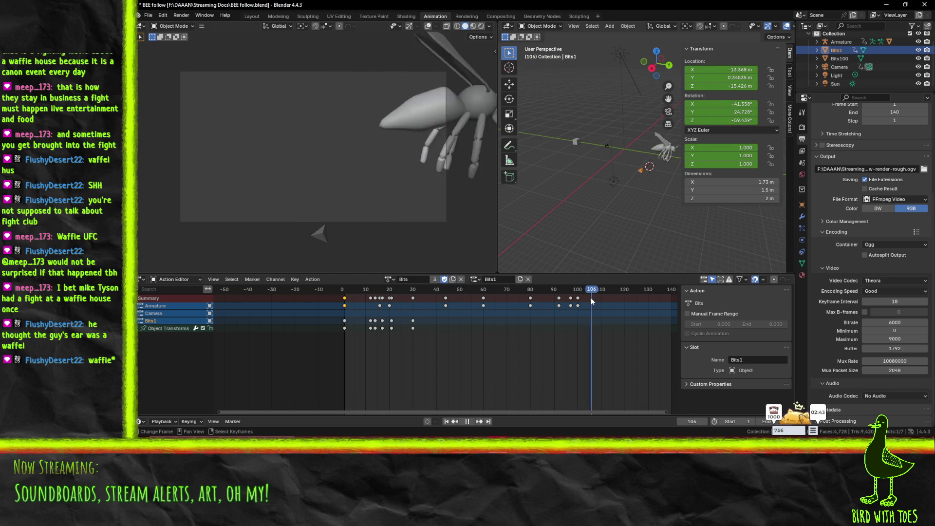
{"action": "key", "text": "Escape"}
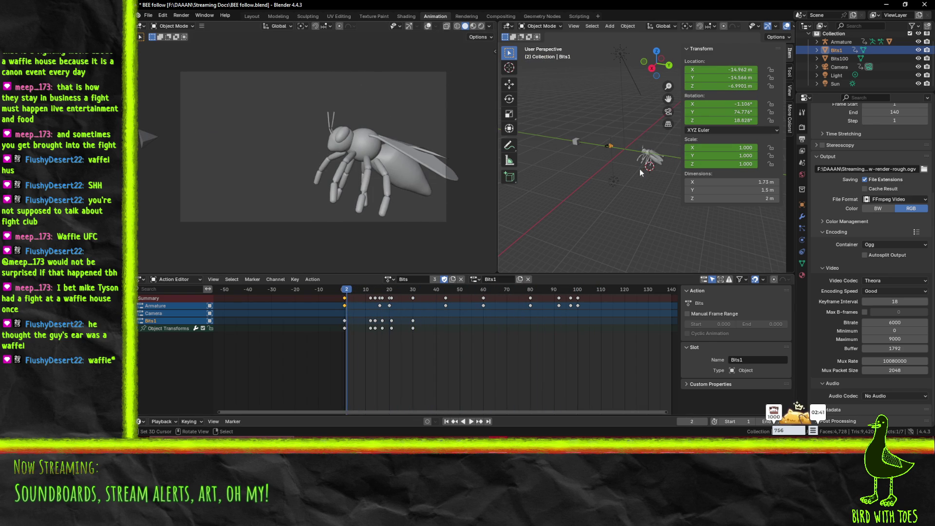
- On the Armature, try the Bits1 slot, then restore its own Armature slot
{"action": "left_click", "coordinate": [656, 159]}
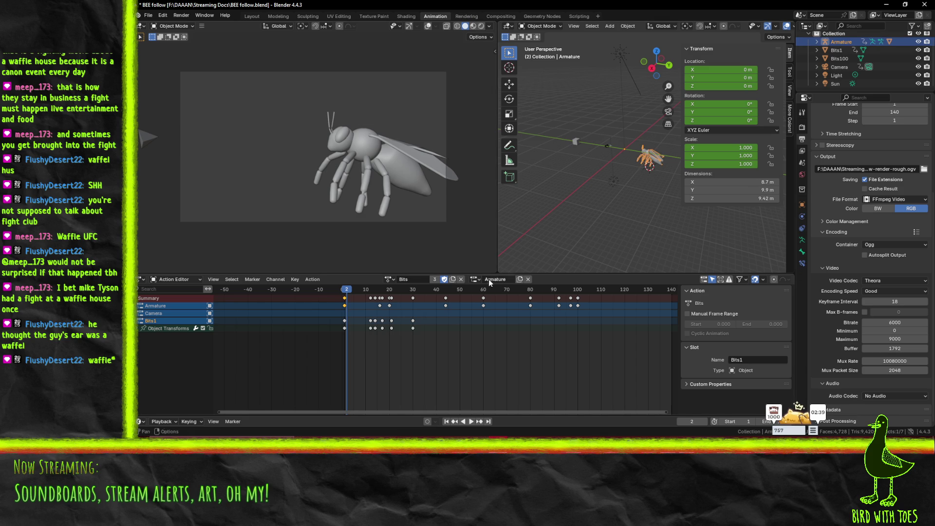
{"action": "key", "text": "space"}
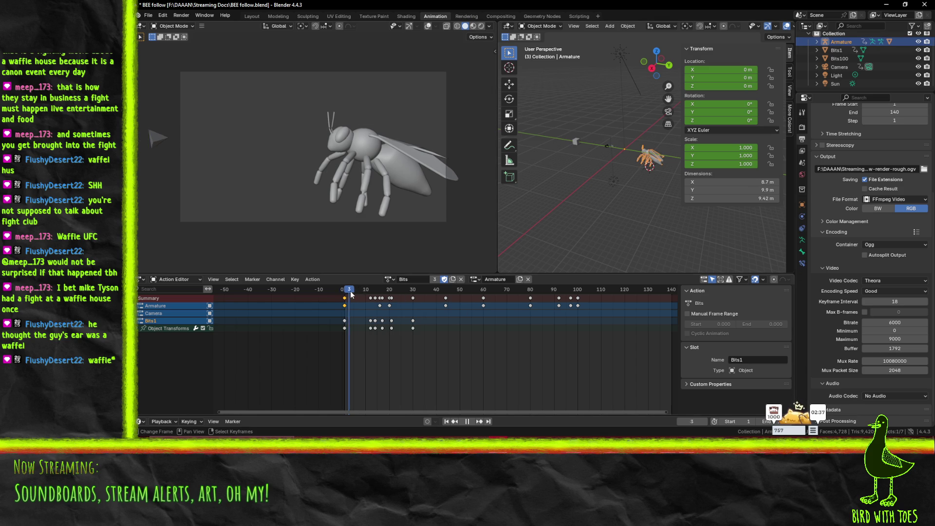
{"action": "left_click_drag", "start_coordinate": [483, 297], "coordinate": [347, 298]}
{"action": "key", "text": "space"}
{"action": "left_click", "coordinate": [475, 279]}
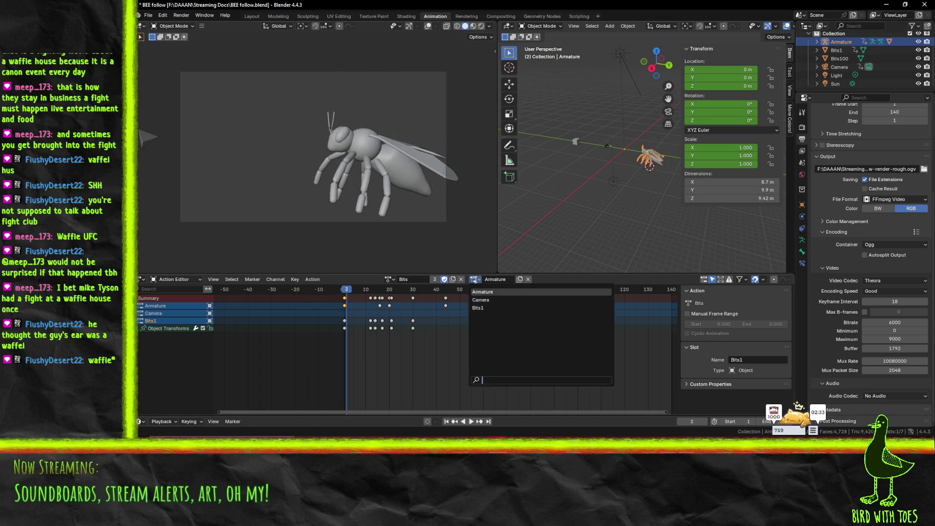
{"action": "left_click", "coordinate": [475, 308]}
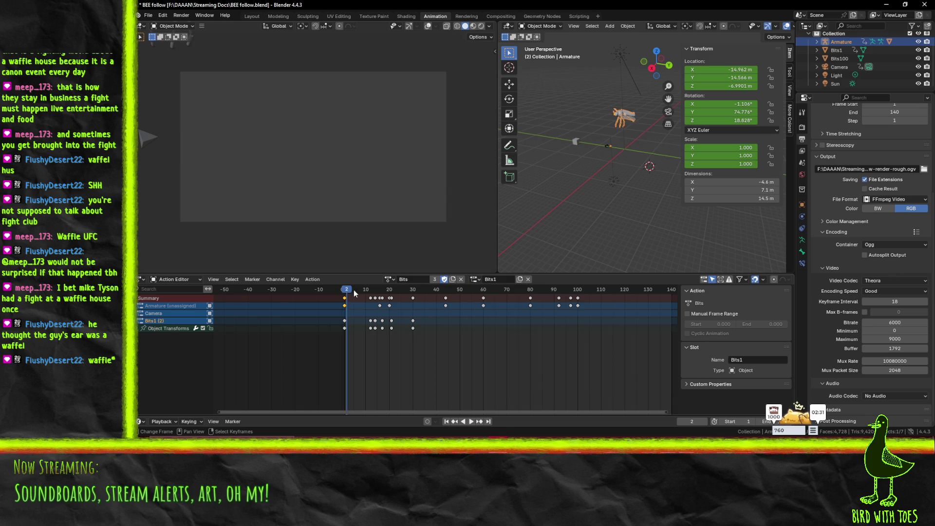
{"action": "left_click", "coordinate": [475, 279]}
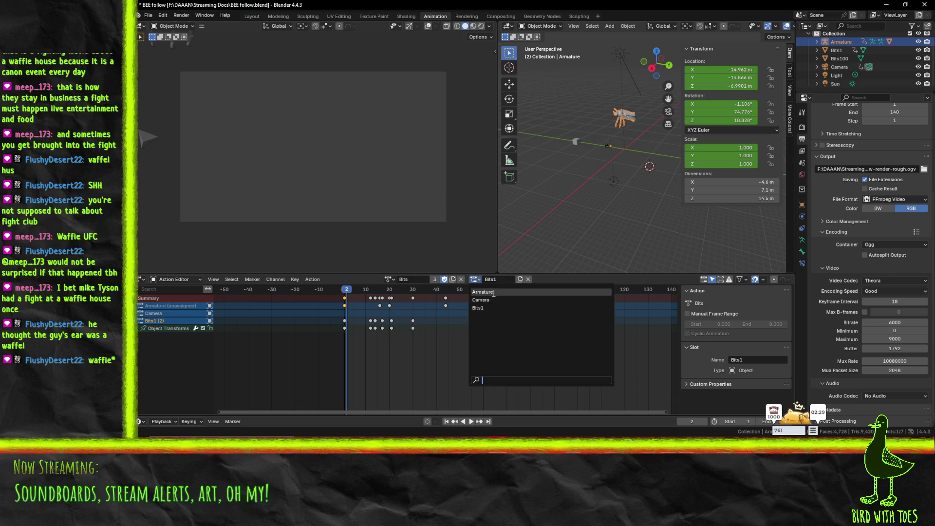
{"action": "left_click", "coordinate": [475, 292]}
{"action": "key", "text": "space"}
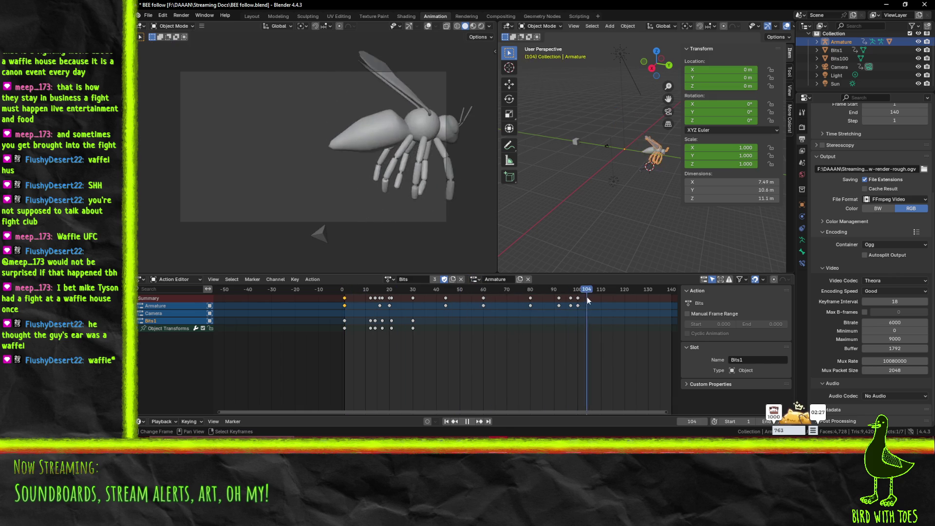
{"action": "key", "text": "Escape"}
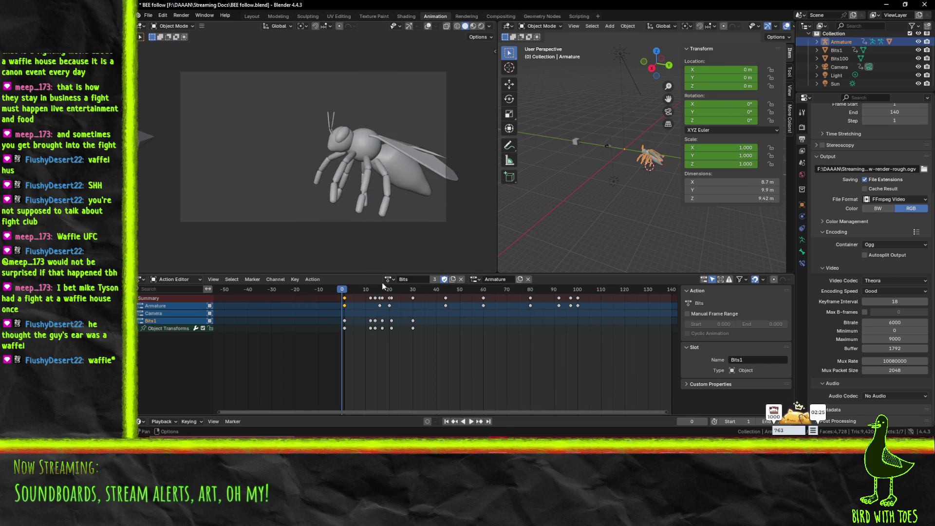
- Switch the Armature to the Follow action and play it
{"action": "left_click", "coordinate": [389, 279]}
{"action": "left_click", "coordinate": [397, 300]}
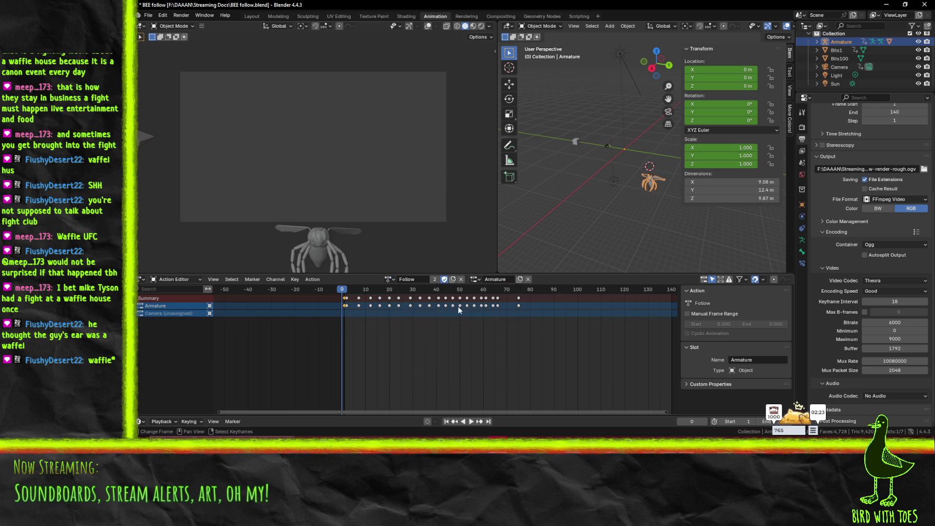
{"action": "key", "text": "space"}
{"action": "key", "text": "space"}
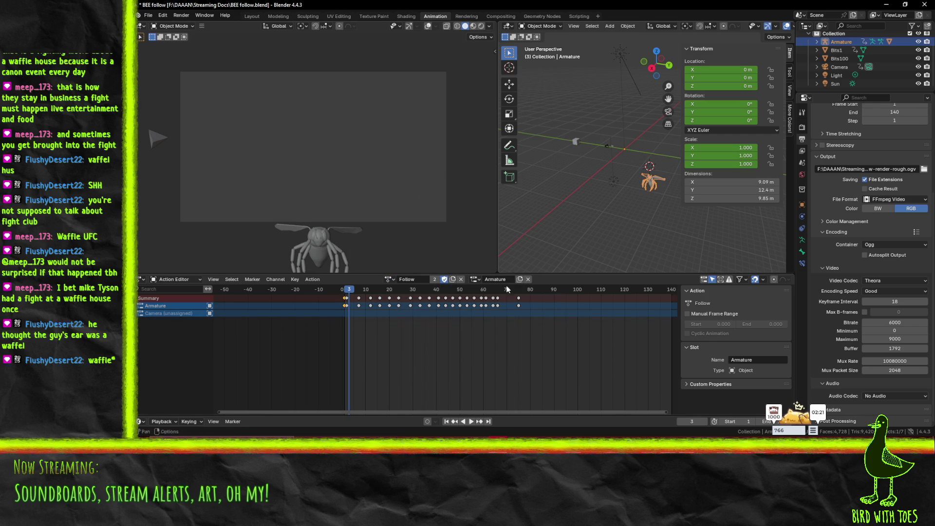
- Give Bits1 the Follow action with a new Bits1 slot and keyframe it at frame 1
{"action": "left_click", "coordinate": [613, 147]}
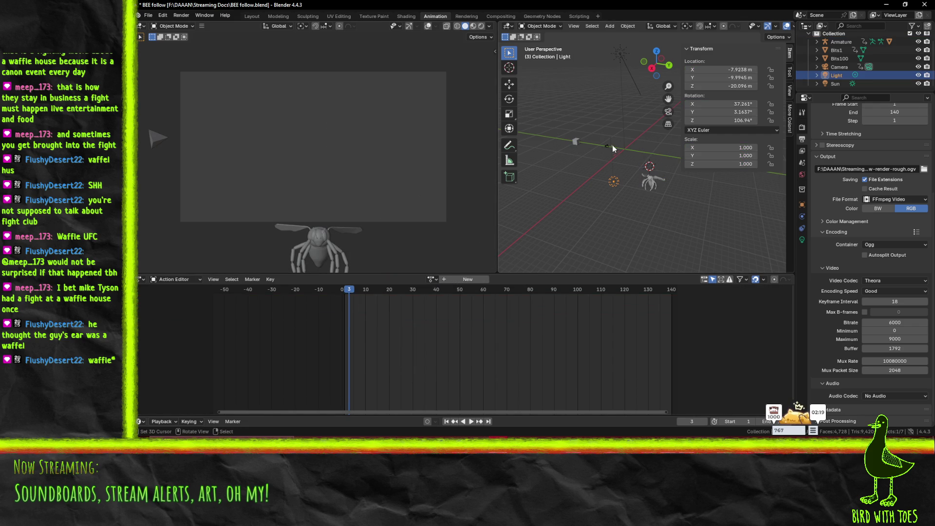
{"action": "left_click", "coordinate": [612, 145]}
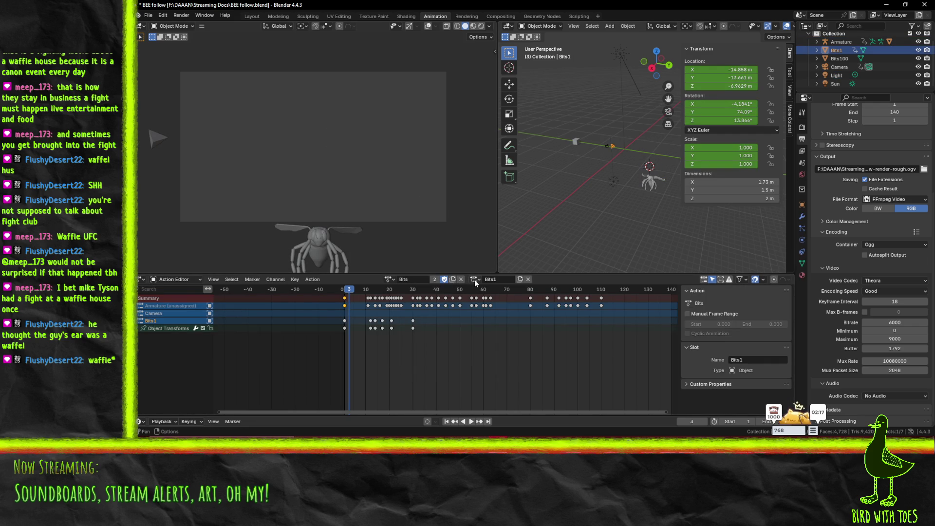
{"action": "key", "text": "space"}
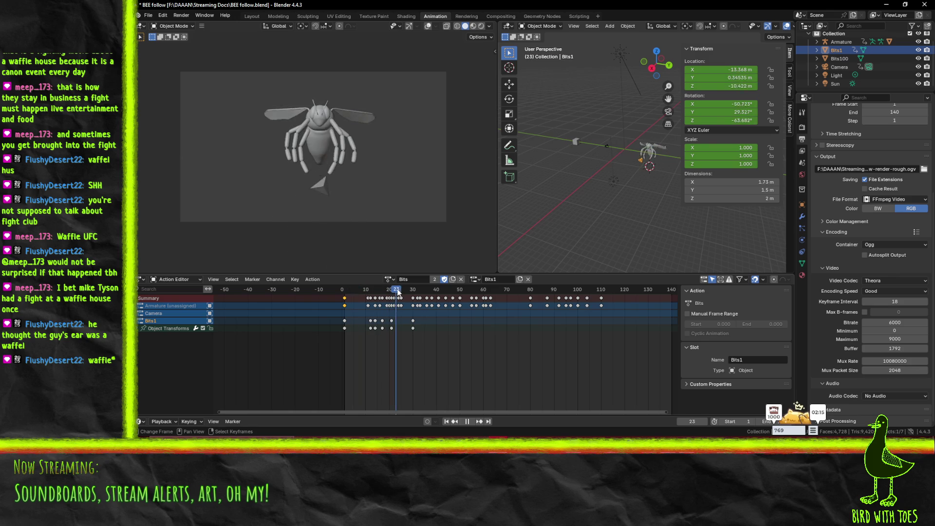
{"action": "key", "text": "Escape"}
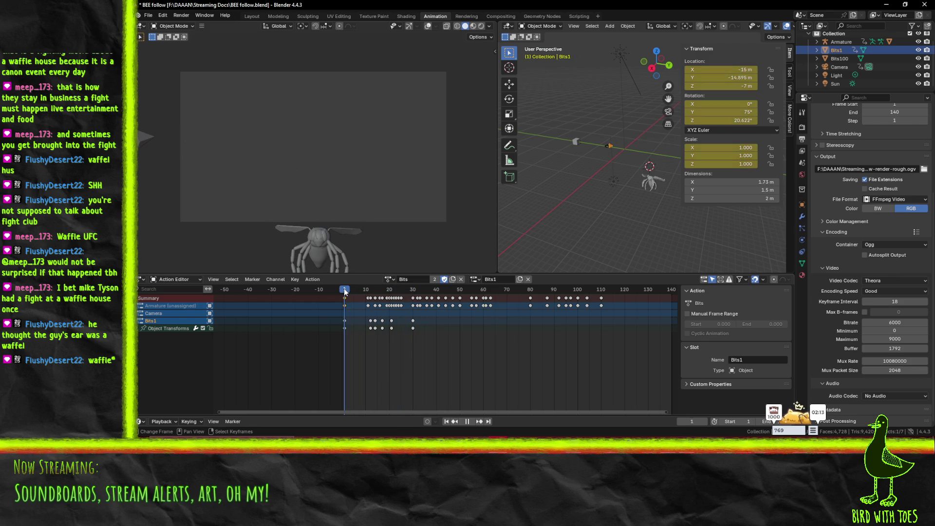
{"action": "left_click", "coordinate": [390, 284]}
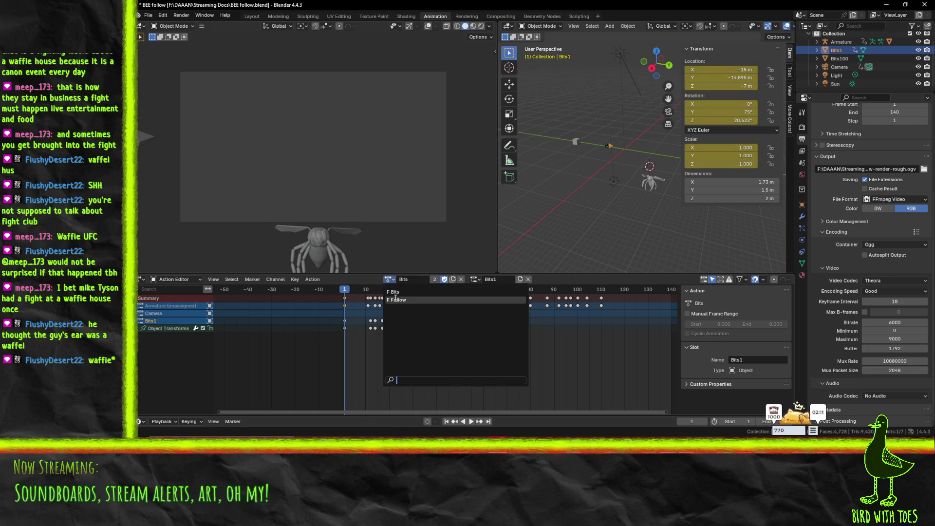
{"action": "left_click", "coordinate": [428, 298]}
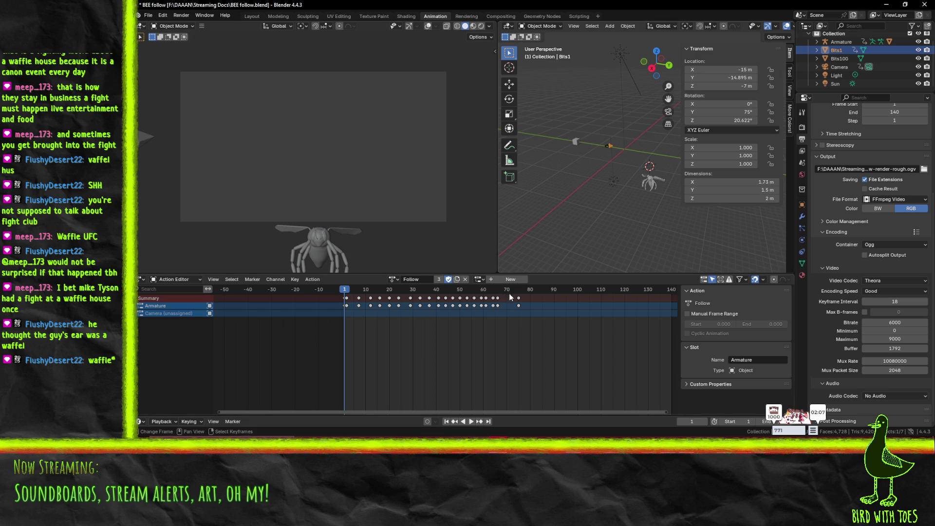
{"action": "left_click", "coordinate": [503, 279]}
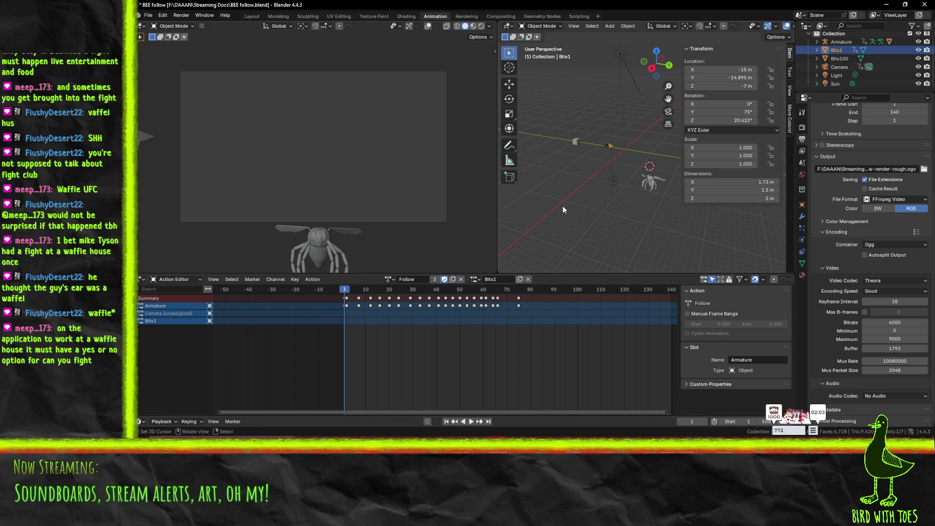
{"action": "key", "text": "i"}
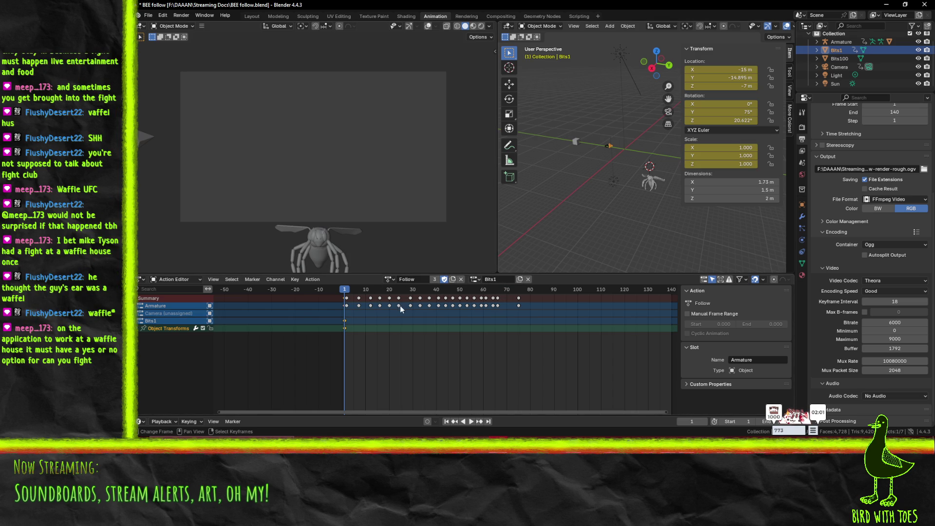
- Reselect the bee armature, preview the animation from frame 1, and save the file
{"action": "left_click", "coordinate": [481, 282]}
{"action": "left_click", "coordinate": [649, 176]}
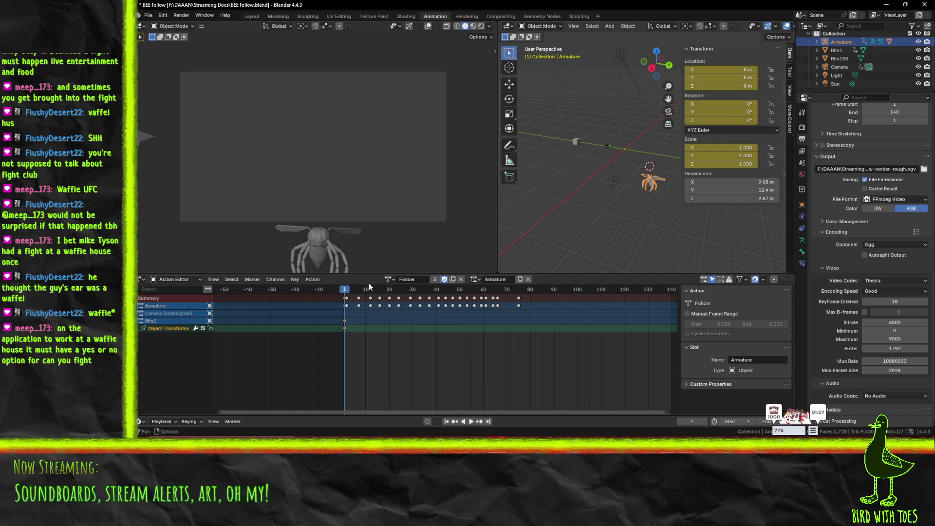
{"action": "key", "text": "space"}
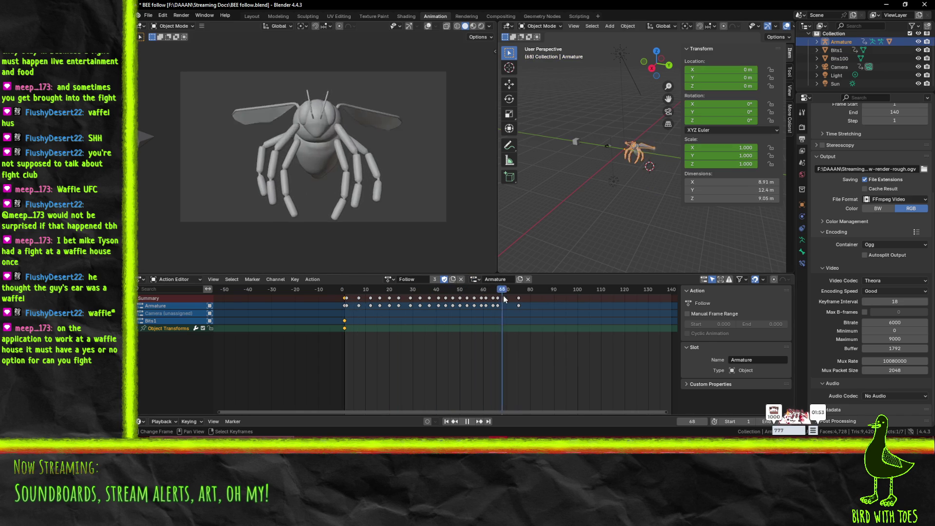
{"action": "left_click", "coordinate": [345, 293]}
{"action": "key", "text": "Escape"}
{"action": "key", "text": "ctrl+s"}
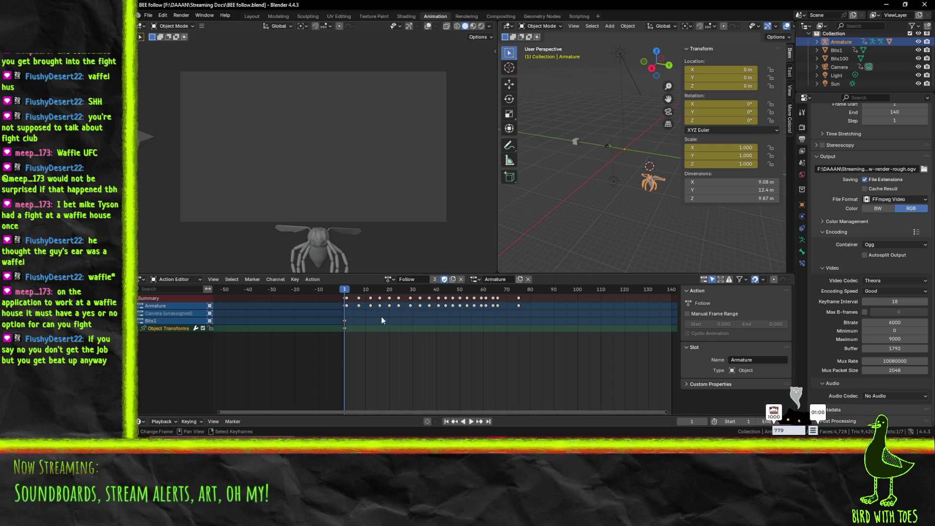
- Replay the animation and look through the available actions list
{"action": "key", "text": "space"}
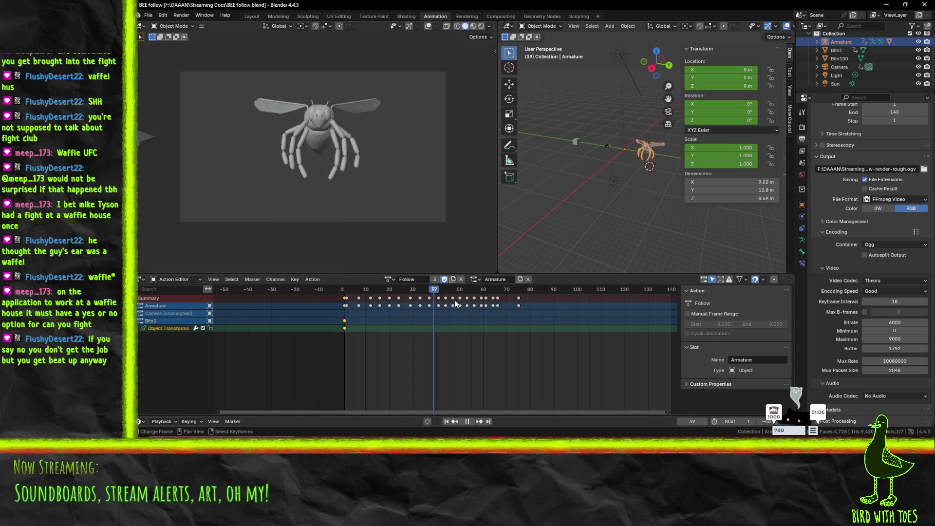
{"action": "key", "text": "space"}
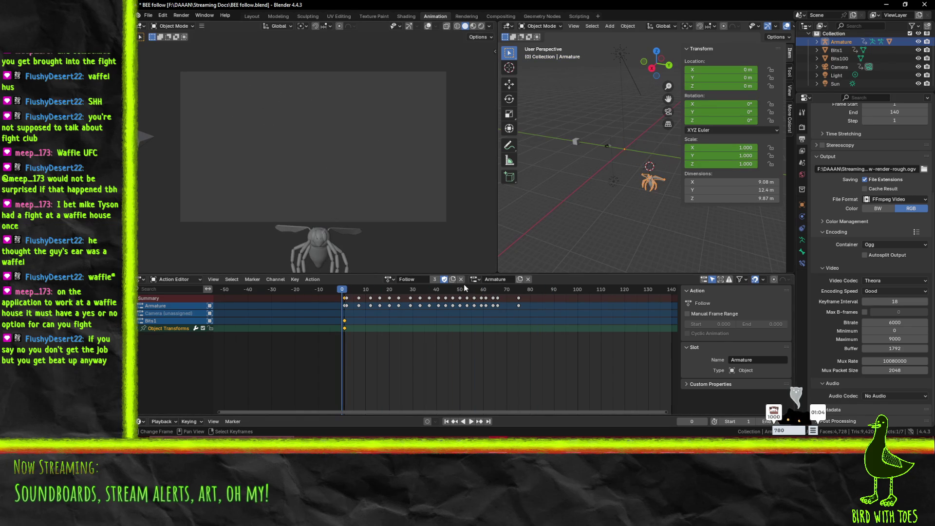
{"action": "left_click", "coordinate": [389, 279]}
{"action": "left_click", "coordinate": [388, 280]}
{"action": "left_click", "coordinate": [388, 280]}
{"action": "left_click", "coordinate": [388, 280]}
{"action": "mouse_move", "coordinate": [608, 207]}
{"action": "middle_mouse_down"}
{"action": "mouse_move", "coordinate": [676, 197]}
{"action": "mouse_move", "coordinate": [593, 205]}
{"action": "mouse_move", "coordinate": [615, 214]}
{"action": "middle_mouse_up"}
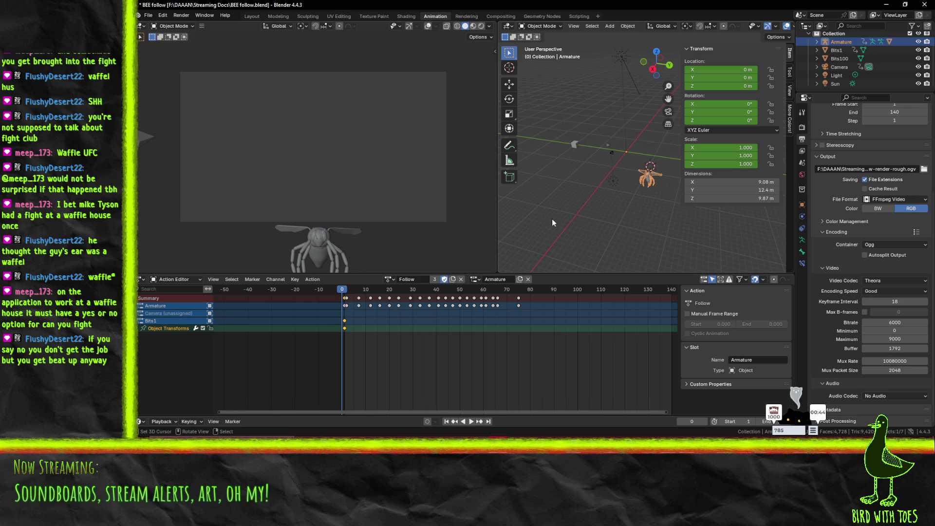
{"action": "left_click", "coordinate": [390, 279]}
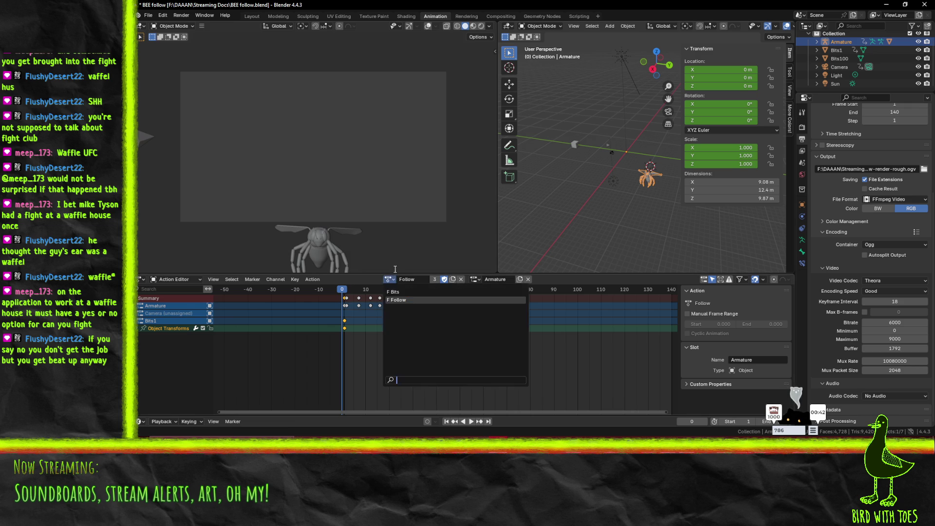
{"action": "key", "text": "Escape"}
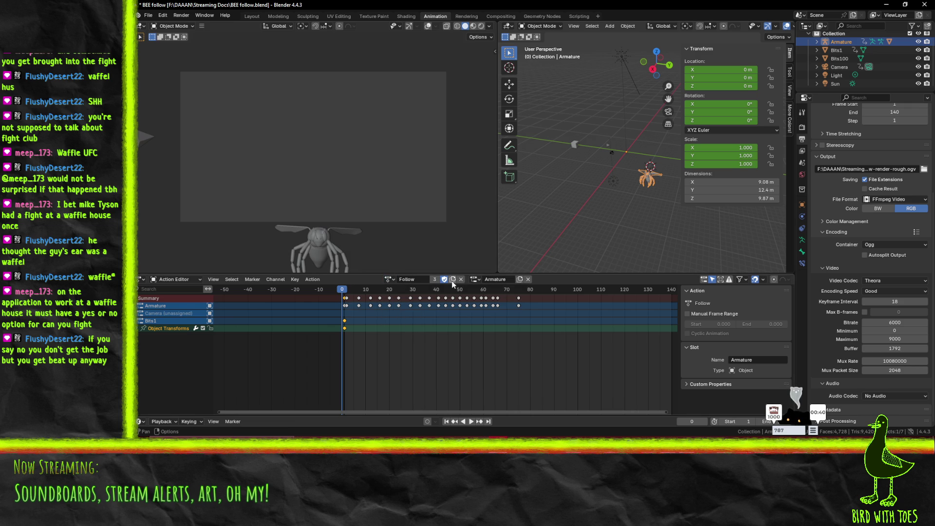
{"action": "key", "text": "Right"}
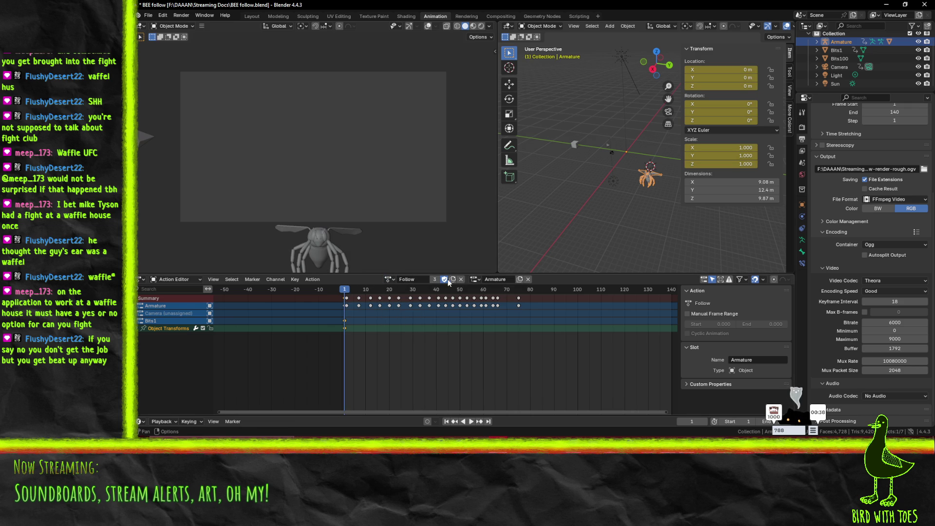
{"action": "left_click", "coordinate": [452, 279]}
- Rename the Follow.001 action to OneHundredBits
{"action": "left_click", "coordinate": [422, 280]}
{"action": "type", "text": "B"}
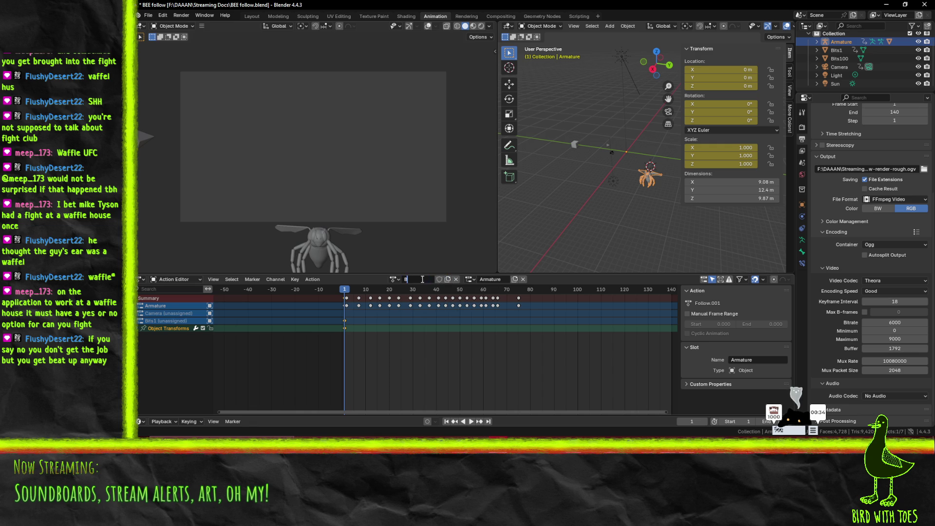
{"action": "key", "text": "BackSpace"}
{"action": "type", "text": "OneHundre"}
{"action": "type", "text": "dBits"}
{"action": "key", "text": "Return"}
- Load the Bits action, rename it AFewBits, and save the file
{"action": "left_click", "coordinate": [391, 279]}
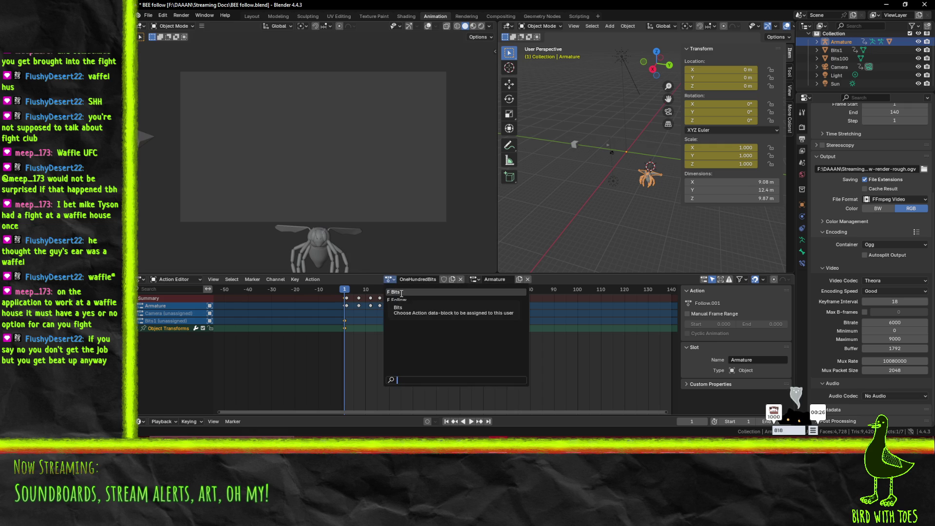
{"action": "left_click", "coordinate": [395, 291]}
{"action": "left_click", "coordinate": [419, 280]}
{"action": "key", "text": "Home"}
{"action": "type", "text": "AFew"}
{"action": "key", "text": "Return"}
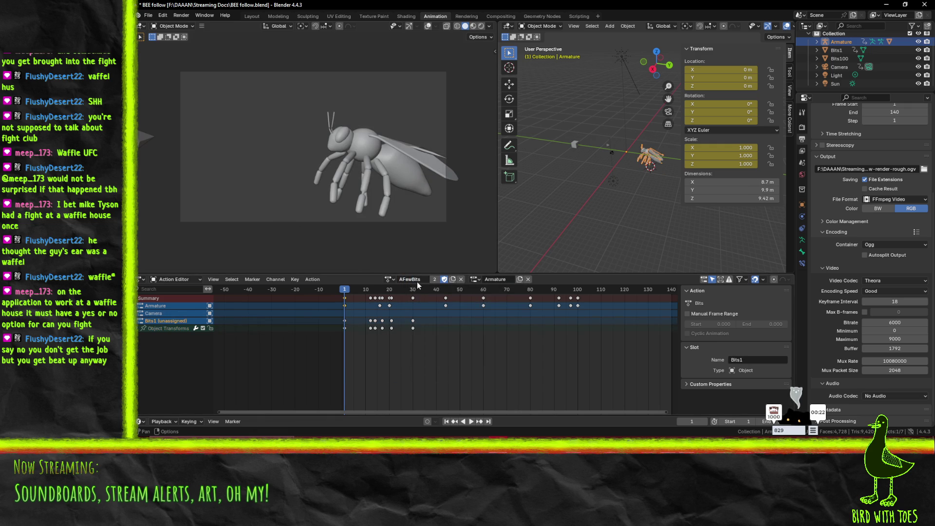
{"action": "key", "text": "ctrl+s"}
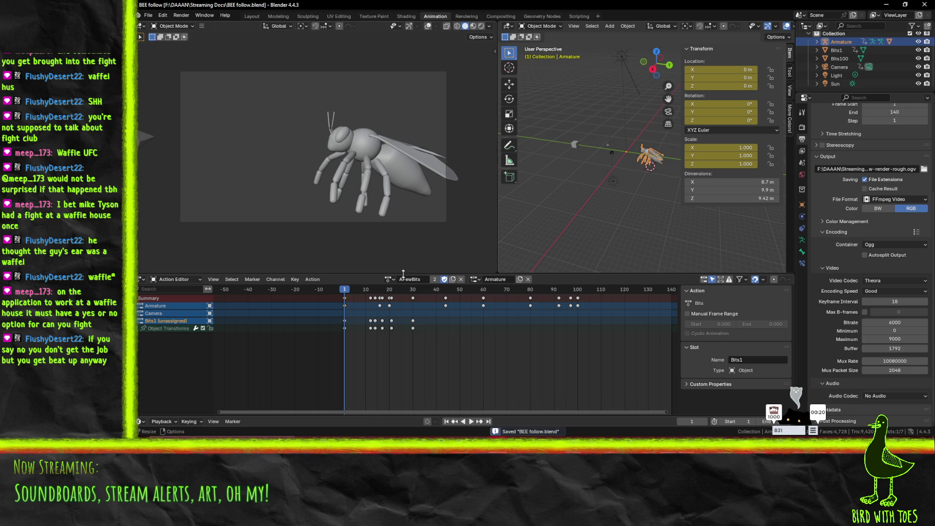
- Switch back to OneHundredBits and enable its Fake User
{"action": "left_click", "coordinate": [389, 279]}
{"action": "left_click", "coordinate": [408, 308]}
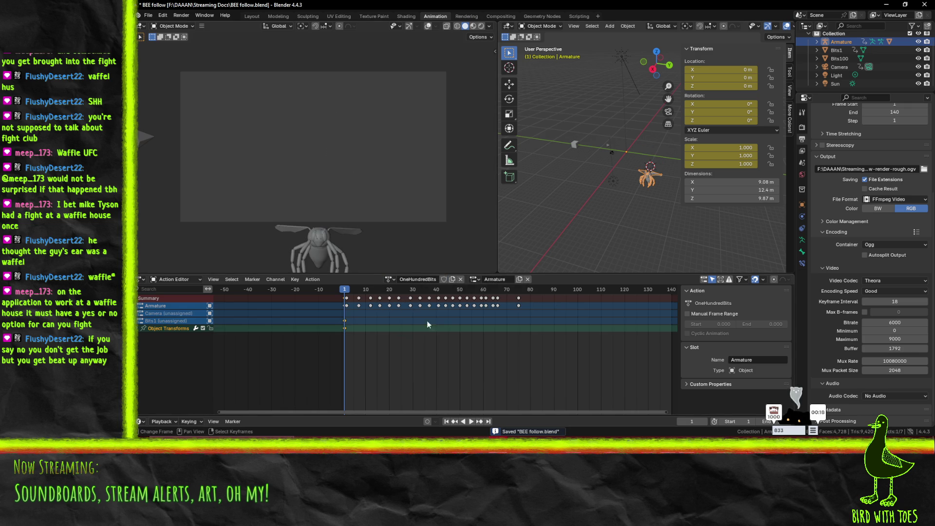
{"action": "left_click", "coordinate": [443, 279]}
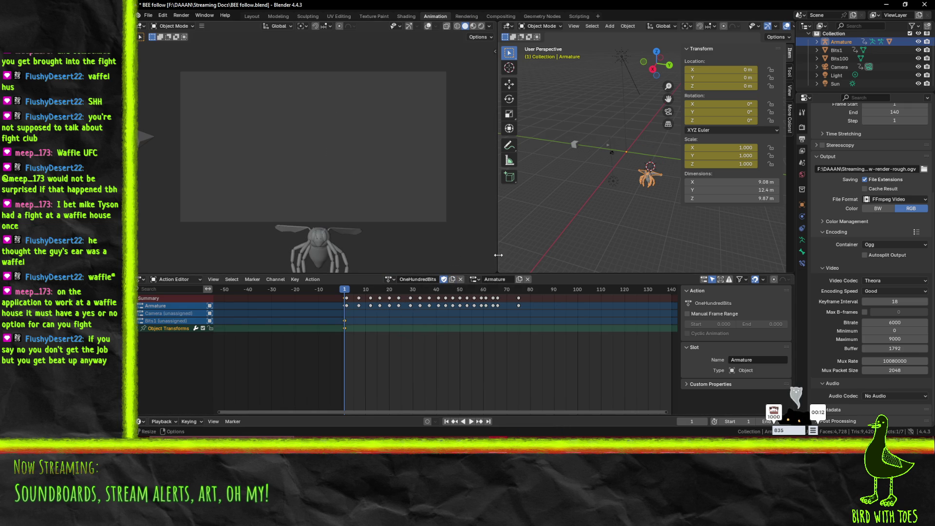
- Play OneHundredBits, then swap the slot to Bits1 and back to Armature
{"action": "key", "text": "space"}
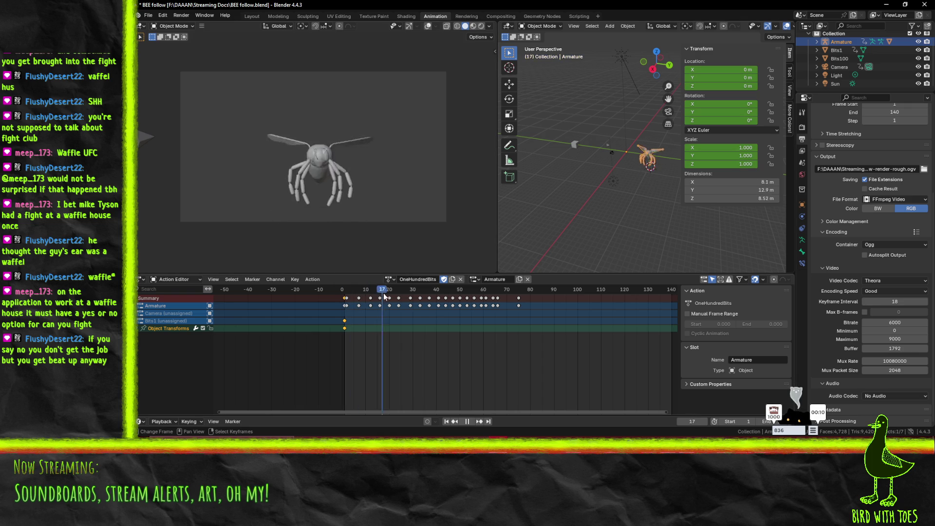
{"action": "key", "text": "Escape"}
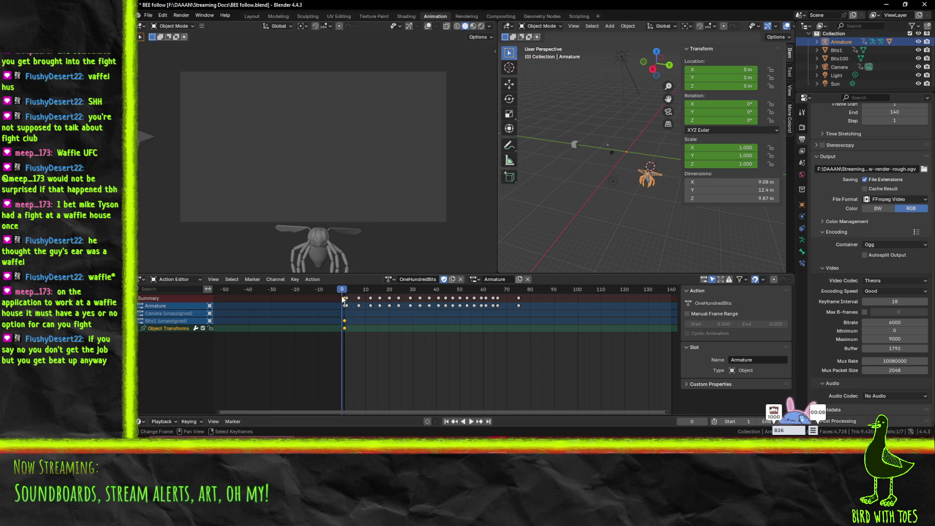
{"action": "left_click", "coordinate": [476, 282]}
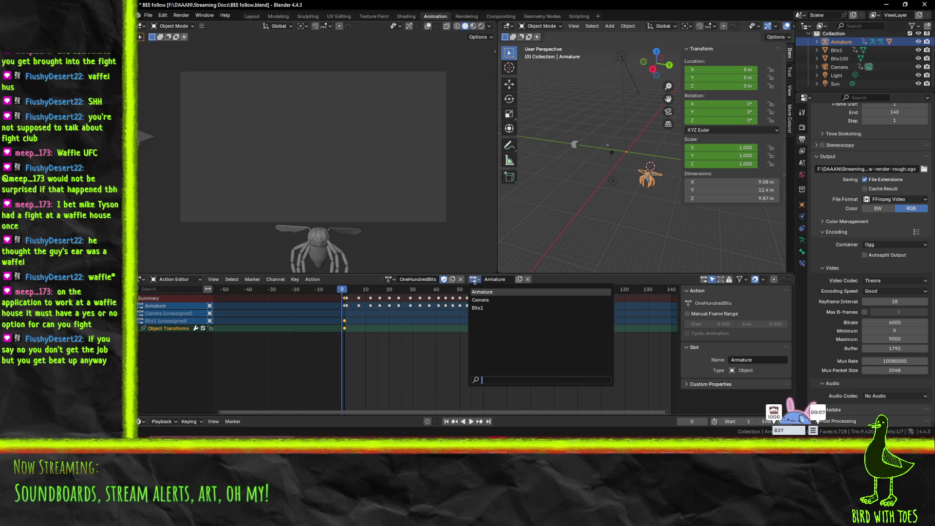
{"action": "left_click", "coordinate": [476, 308]}
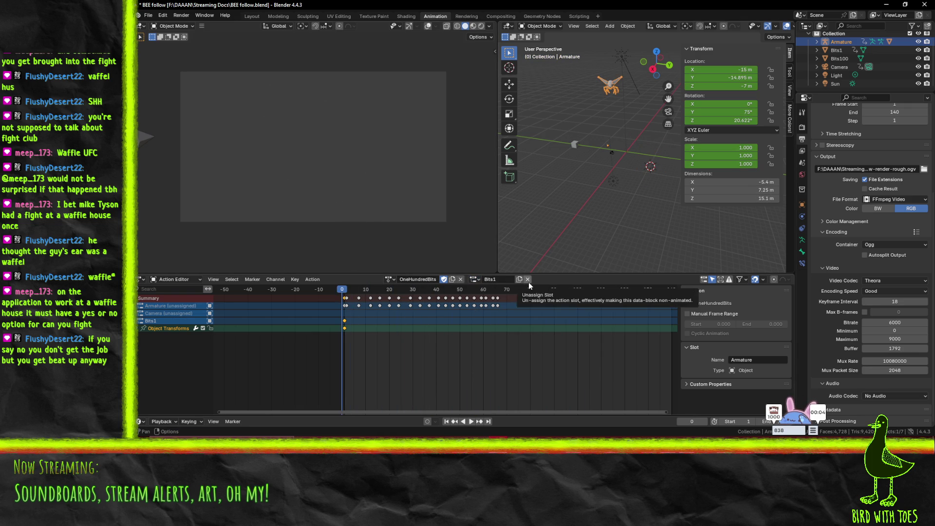
{"action": "left_click", "coordinate": [475, 281]}
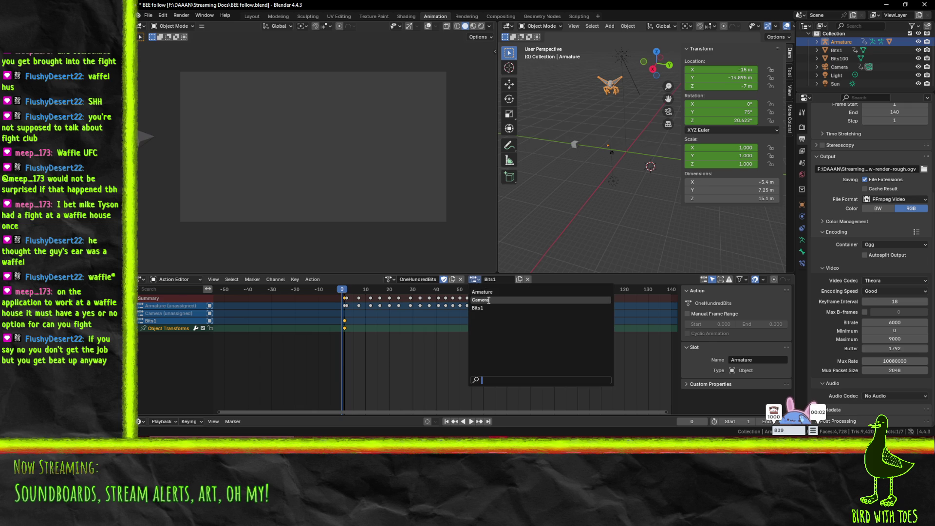
{"action": "left_click", "coordinate": [482, 292]}
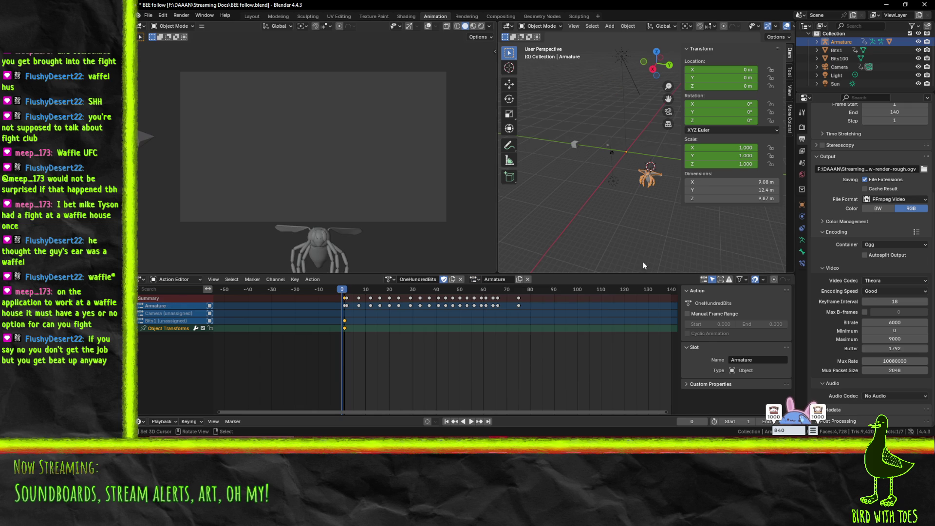
- Select Bits1, check its action list, then select Bits100 and orbit the view
{"action": "left_click", "coordinate": [608, 145]}
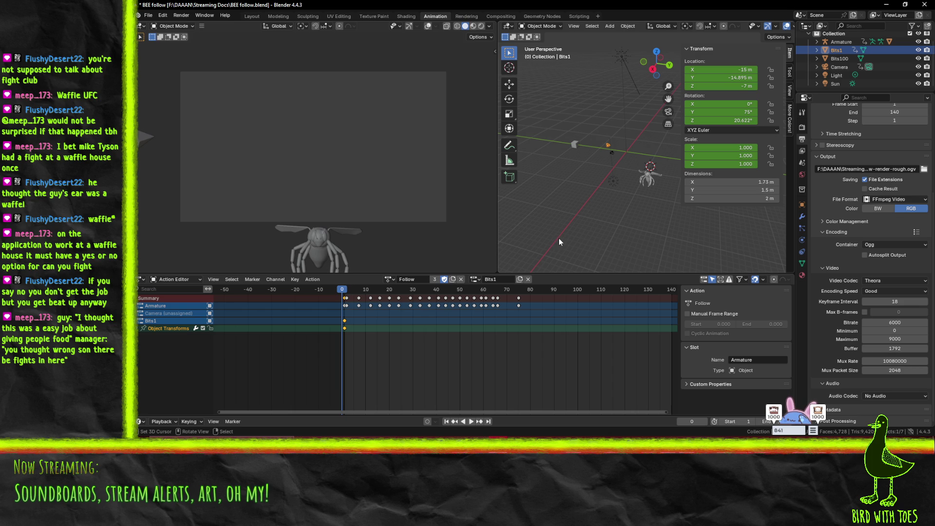
{"action": "left_click", "coordinate": [389, 279]}
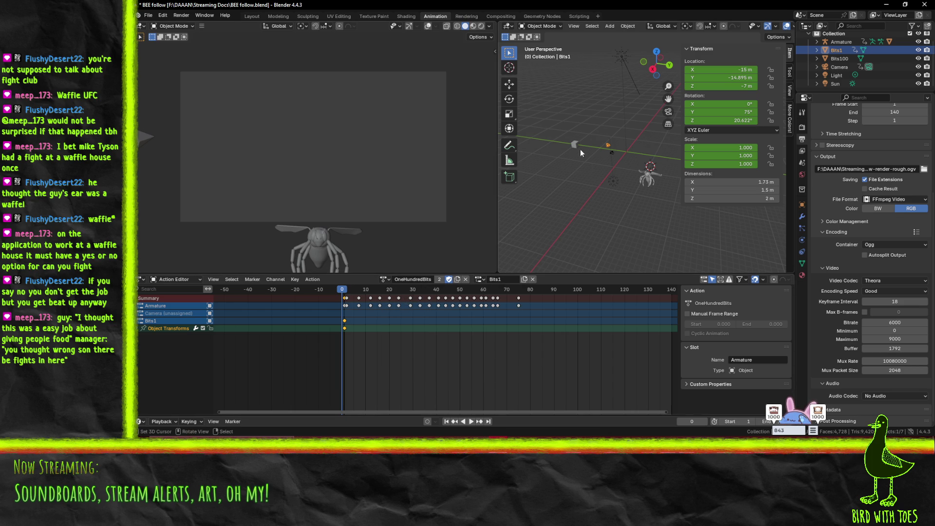
{"action": "left_click", "coordinate": [576, 145]}
{"action": "mouse_move", "coordinate": [564, 236]}
{"action": "middle_mouse_down"}
{"action": "mouse_move", "coordinate": [614, 228]}
{"action": "mouse_move", "coordinate": [586, 190]}
{"action": "mouse_move", "coordinate": [611, 206]}
{"action": "mouse_move", "coordinate": [572, 192]}
{"action": "middle_mouse_up"}
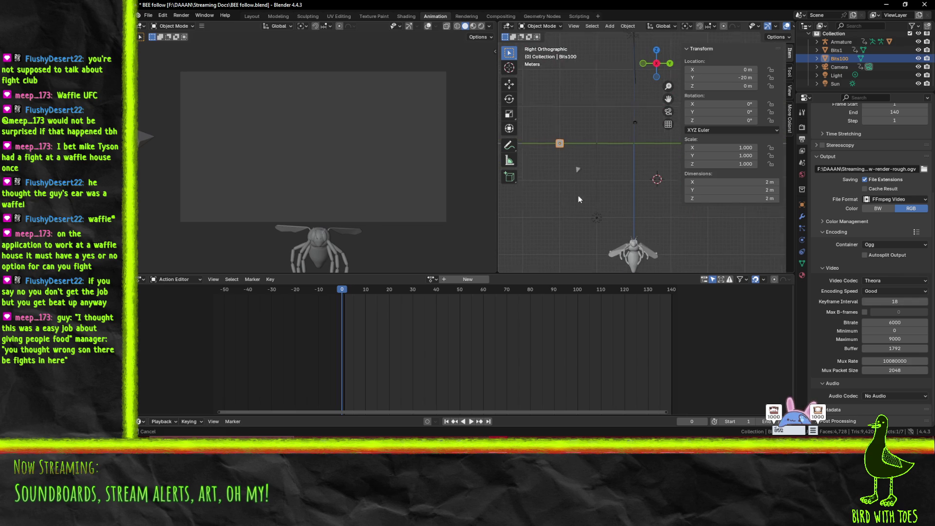
- Snap Blender to the left half of the screen and bring the browser forward
{"action": "key", "text": "super+Down"}
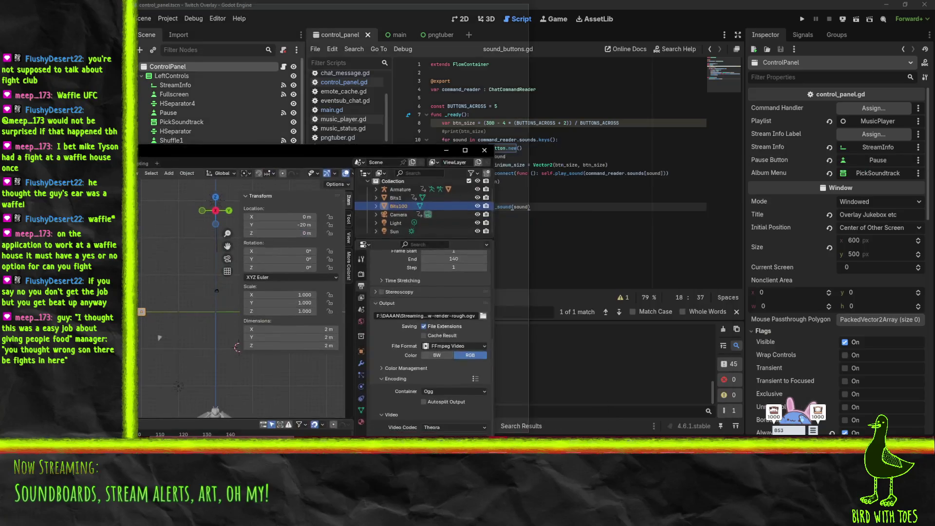
{"action": "key", "text": "super+Left"}
{"action": "mouse_move", "coordinate": [613, 450]}
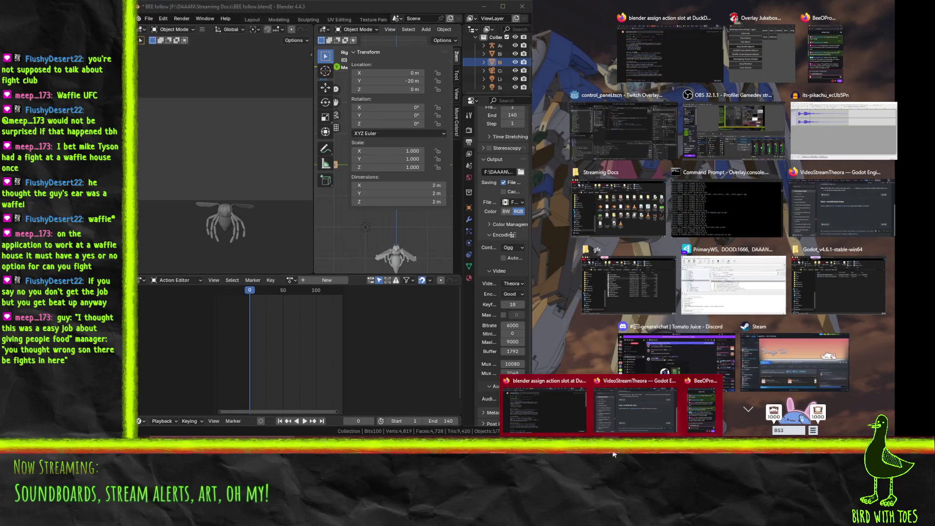
{"action": "left_click", "coordinate": [524, 396]}
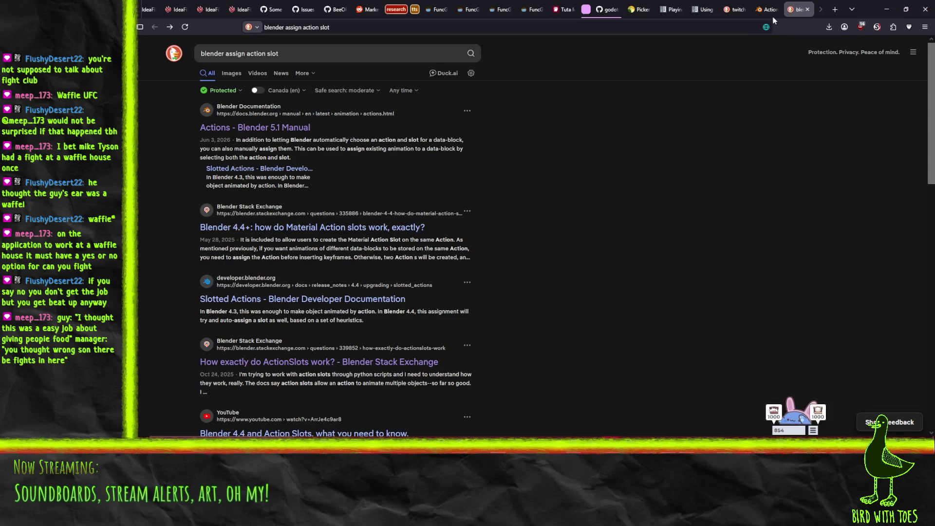
- Search 'twitch bits icons', enlarge the purple Bits icon, and move its tab to a new window
{"action": "key", "text": "slash"}
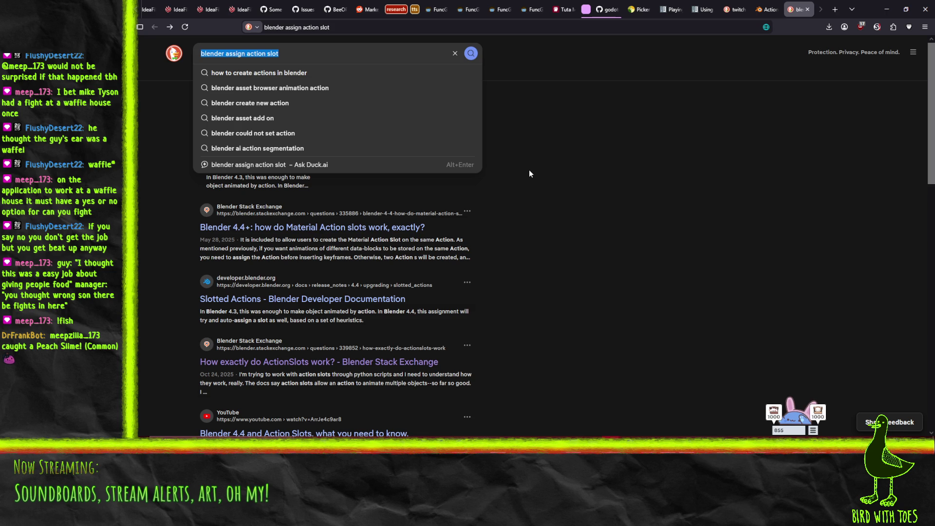
{"action": "type", "text": "twi"}
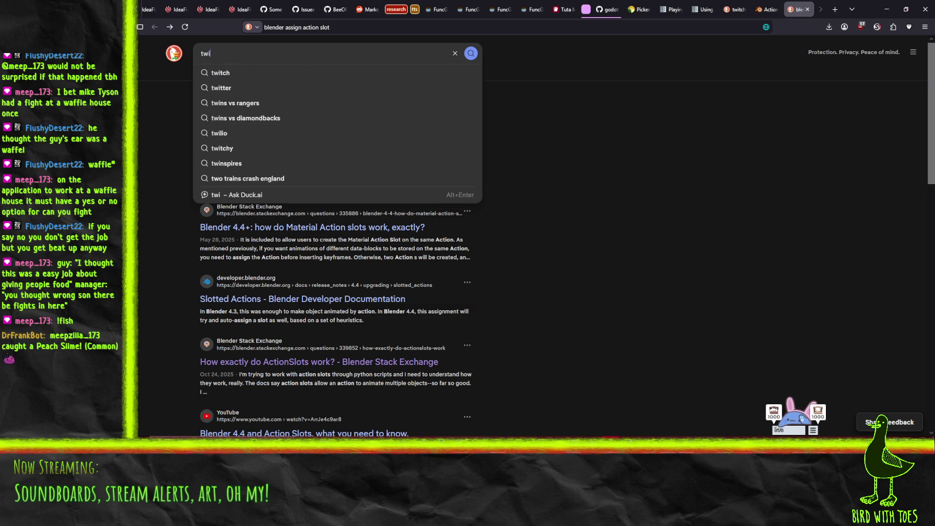
{"action": "type", "text": "tch bits icons"}
{"action": "key", "text": "Return"}
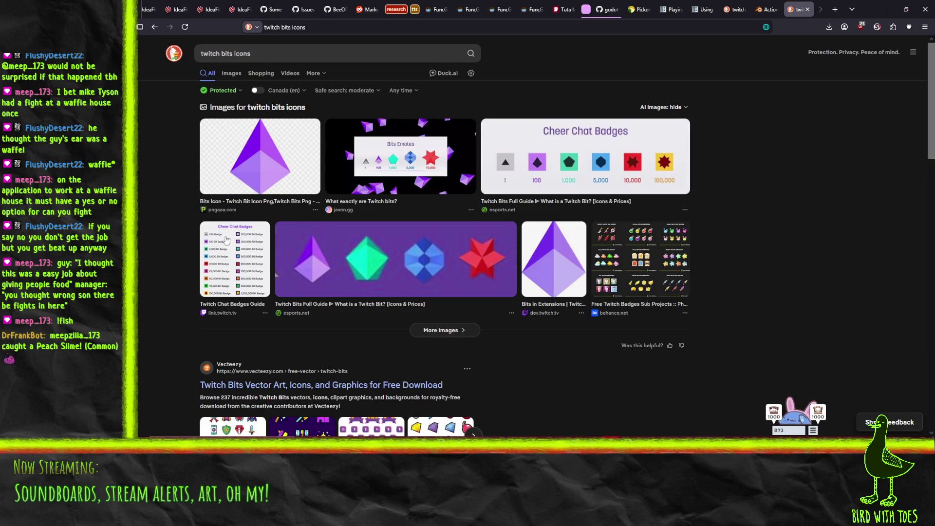
{"action": "left_click", "coordinate": [270, 161]}
{"action": "scroll", "coordinate": [395, 411], "scroll_direction": "down", "scroll_amount": 1}
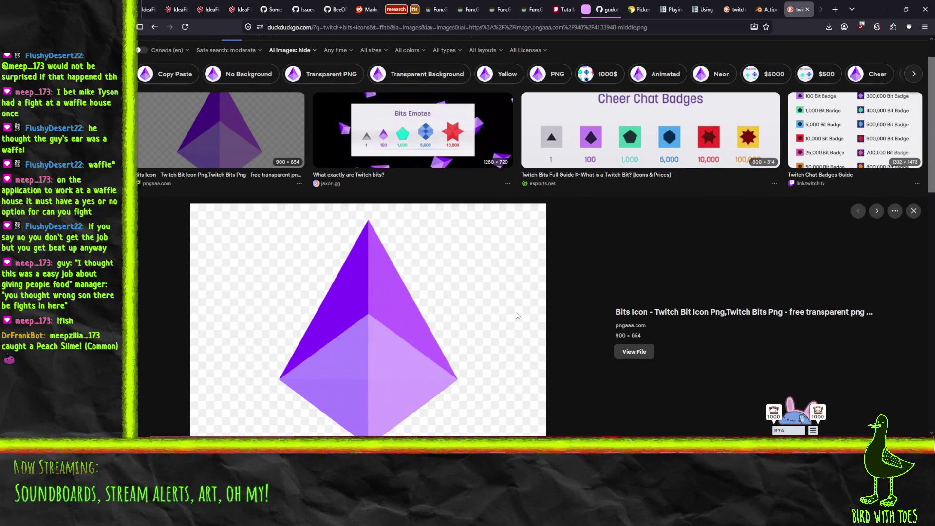
{"action": "scroll", "coordinate": [404, 375], "scroll_direction": "down", "scroll_amount": 2}
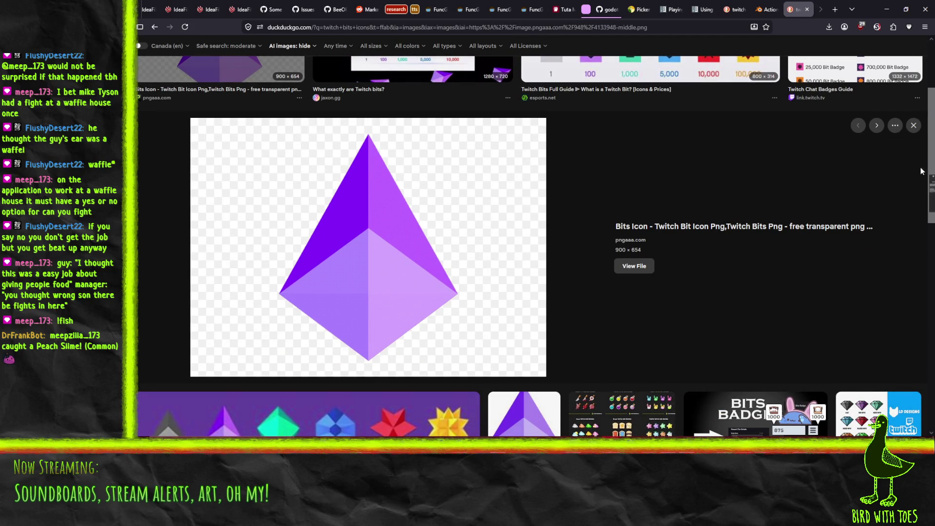
{"action": "mouse_move", "coordinate": [796, 9]}
{"action": "left_mouse_down"}
{"action": "mouse_move", "coordinate": [757, 119]}
{"action": "mouse_move", "coordinate": [793, 187]}
{"action": "mouse_move", "coordinate": [932, 190]}
{"action": "left_mouse_up"}
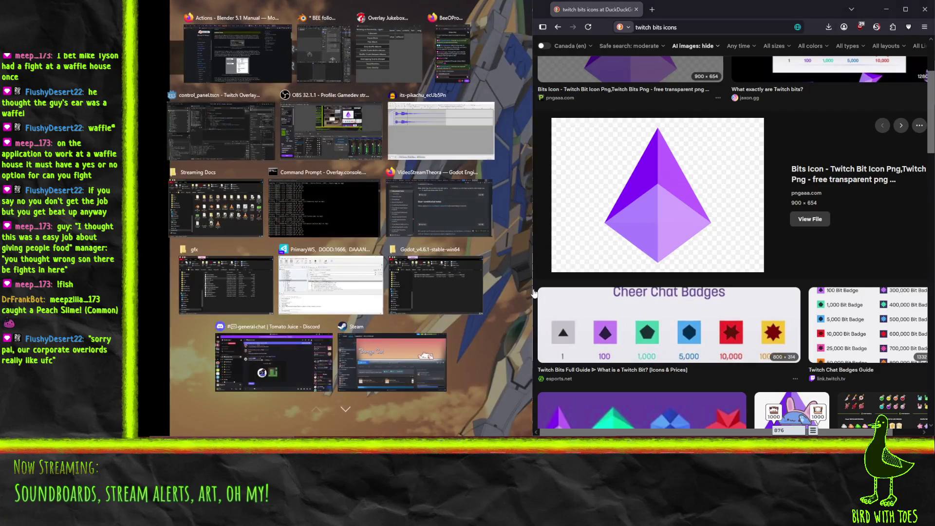
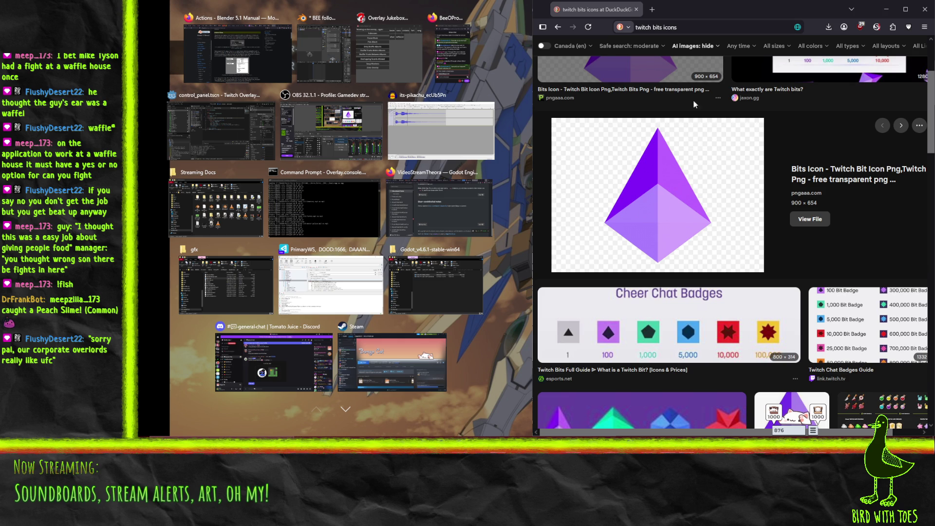
- Dock Blender on the left half, widen it, and bring up the Bits100 cube in Modeling
{"action": "left_click", "coordinate": [322, 45]}
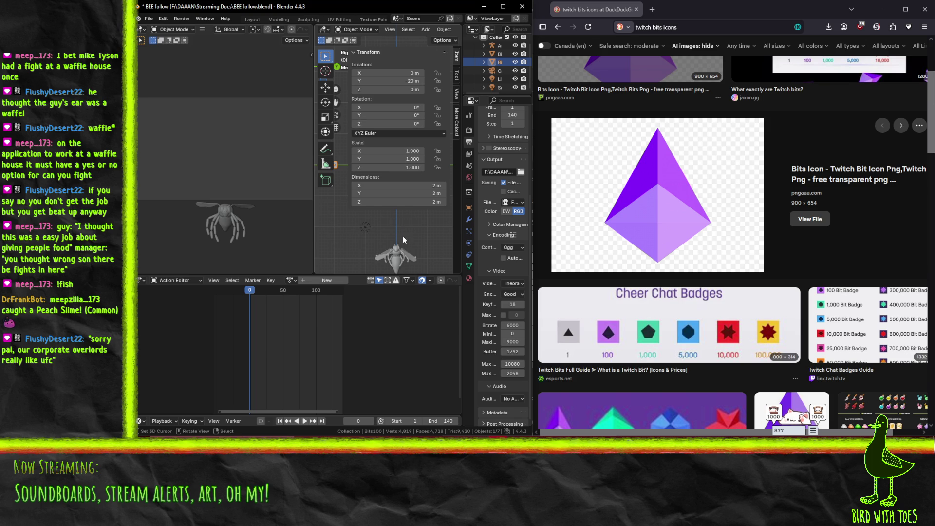
{"action": "left_click_drag", "start_coordinate": [532, 146], "coordinate": [650, 153]}
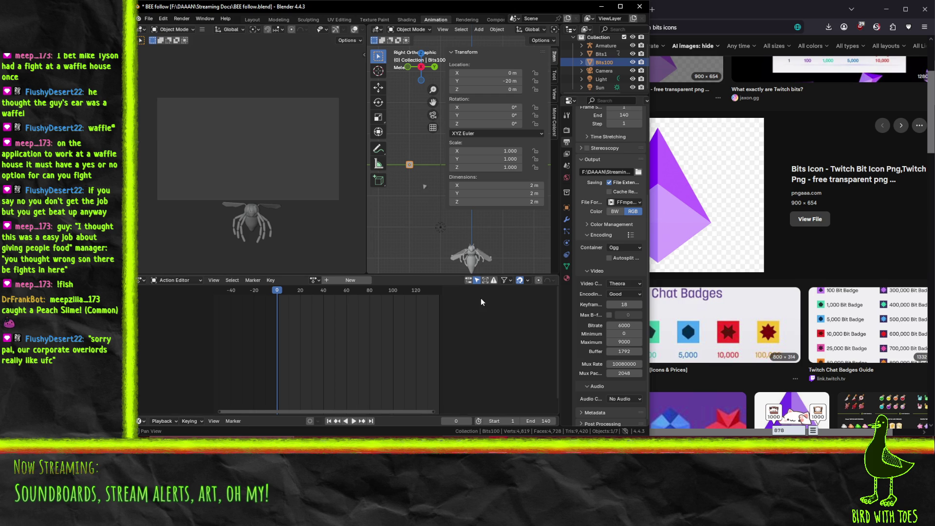
{"action": "scroll", "coordinate": [405, 194], "scroll_direction": "up", "scroll_amount": 5}
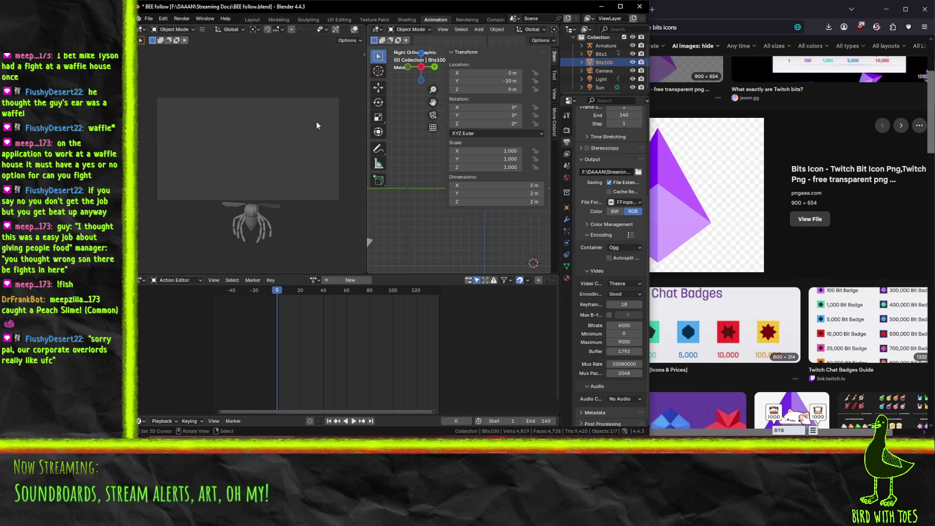
{"action": "left_click", "coordinate": [279, 20]}
{"action": "mouse_move", "coordinate": [424, 245]}
{"action": "middle_mouse_down"}
{"action": "mouse_move", "coordinate": [442, 328]}
{"action": "mouse_move", "coordinate": [460, 254]}
{"action": "middle_mouse_up"}
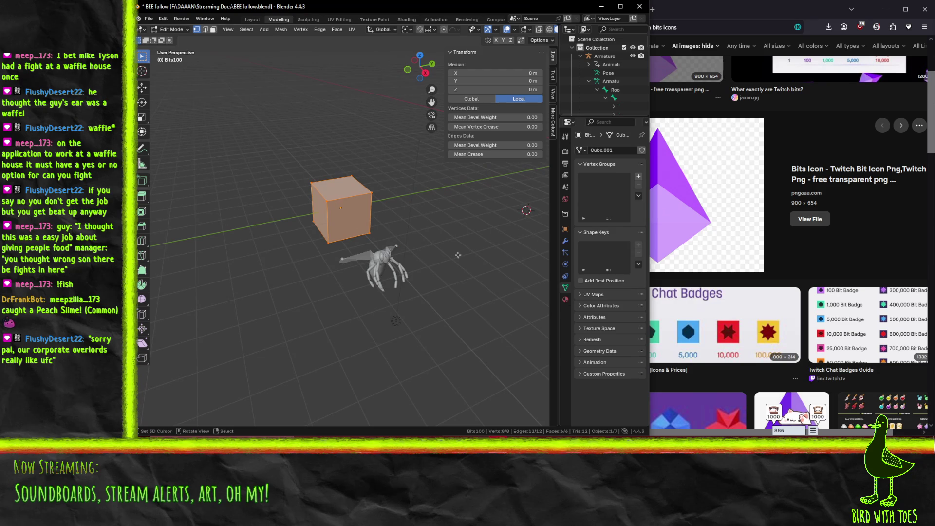
- Turn the Bits100 cube -45° around Z and view it from the front
{"action": "mouse_move", "coordinate": [408, 283]}
{"action": "middle_mouse_down"}
{"action": "mouse_move", "coordinate": [450, 275]}
{"action": "mouse_move", "coordinate": [324, 324]}
{"action": "mouse_move", "coordinate": [472, 211]}
{"action": "mouse_move", "coordinate": [428, 246]}
{"action": "mouse_move", "coordinate": [452, 238]}
{"action": "mouse_move", "coordinate": [505, 261]}
{"action": "middle_mouse_up"}
{"action": "key", "text": "r"}
{"action": "key", "text": "x"}
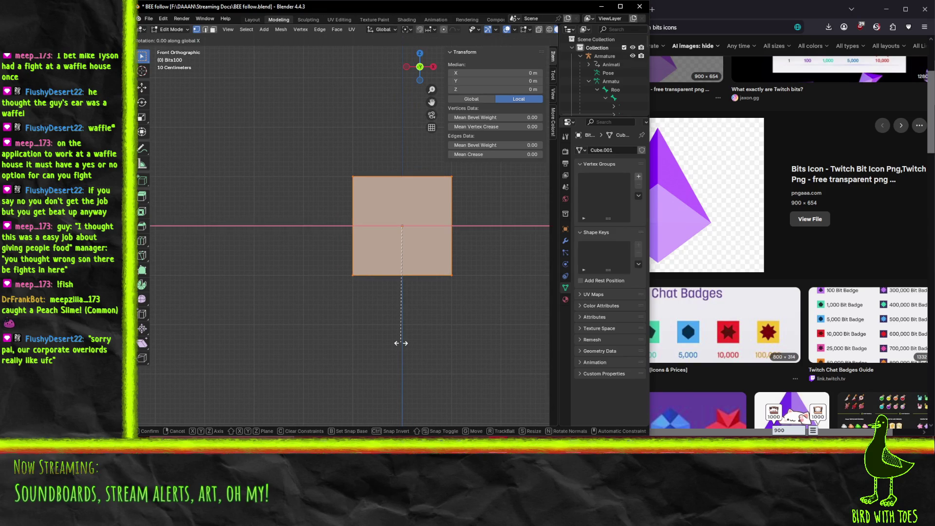
{"action": "key", "text": "z"}
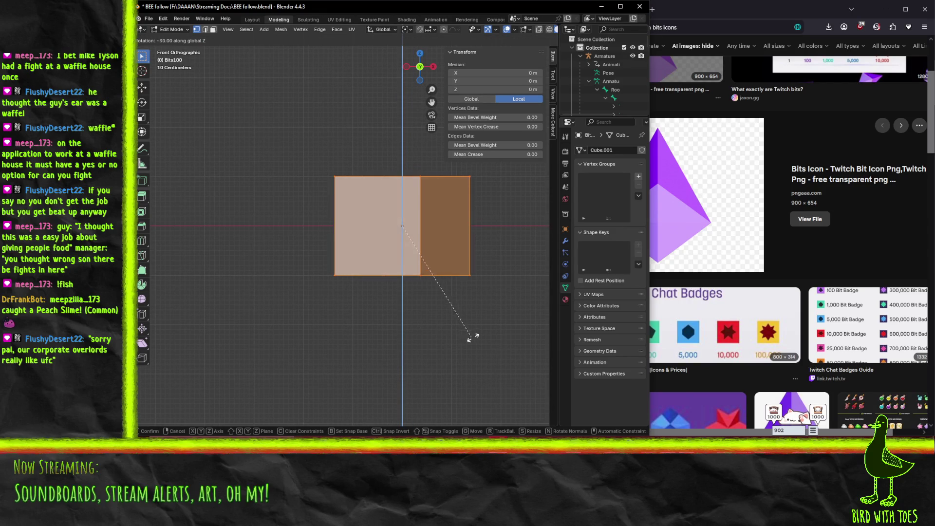
{"action": "left_click", "coordinate": [518, 335]}
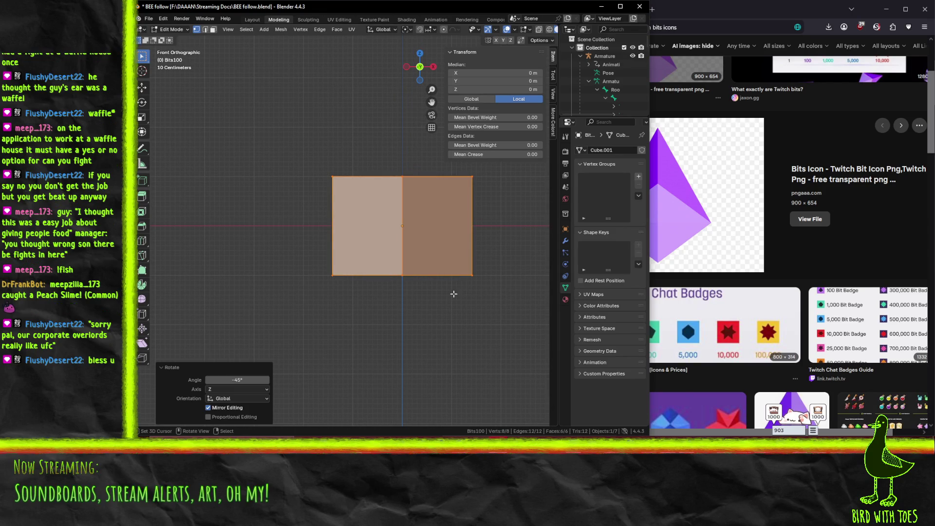
{"action": "left_click", "coordinate": [489, 320]}
{"action": "left_click", "coordinate": [403, 275]}
{"action": "mouse_move", "coordinate": [406, 277]}
{"action": "middle_mouse_down"}
{"action": "mouse_move", "coordinate": [464, 294]}
{"action": "mouse_move", "coordinate": [440, 334]}
{"action": "mouse_move", "coordinate": [434, 312]}
{"action": "mouse_move", "coordinate": [441, 291]}
{"action": "mouse_move", "coordinate": [461, 334]}
{"action": "middle_mouse_up"}
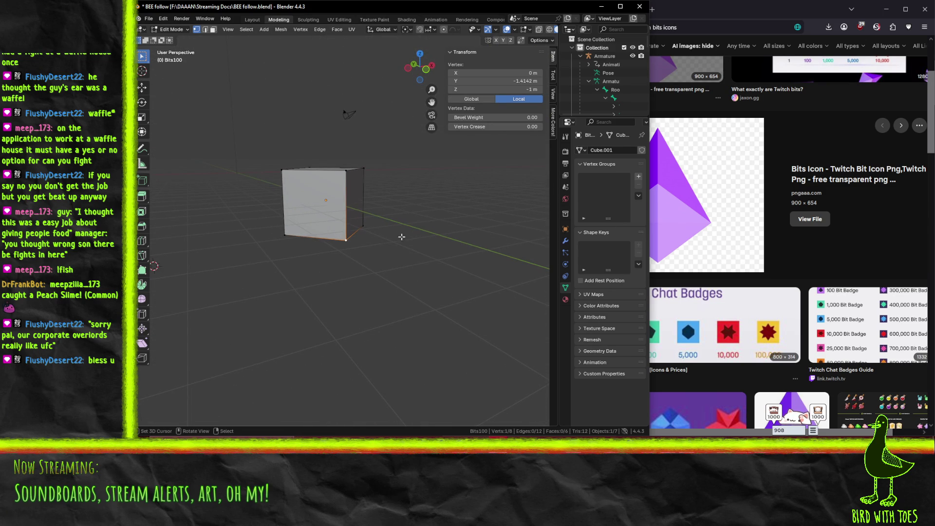
{"action": "middle_click_drag", "start_coordinate": [410, 234], "coordinate": [388, 240]}
{"action": "key", "text": "KP_1"}
- Tilt the whole mesh -35° around X so it stands on a corner, then deselect
{"action": "key", "text": "a"}
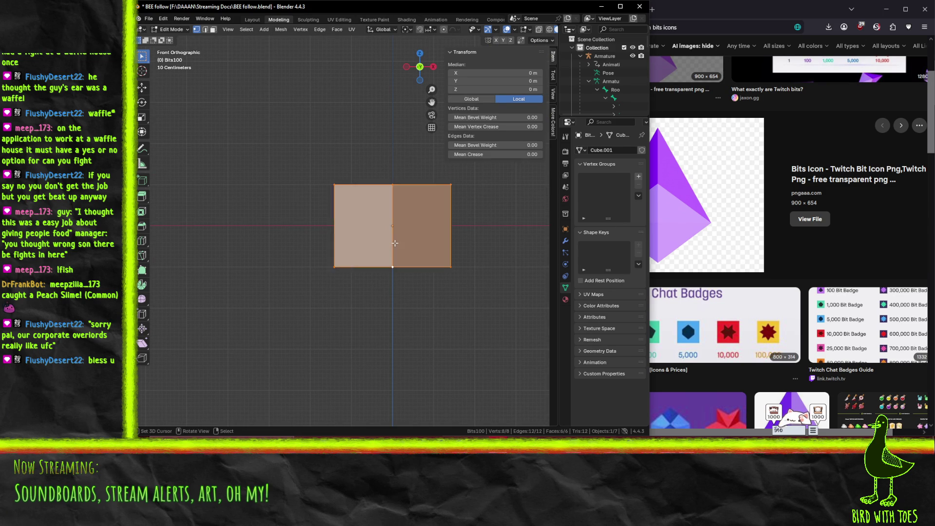
{"action": "key", "text": "r"}
{"action": "key", "text": "x"}
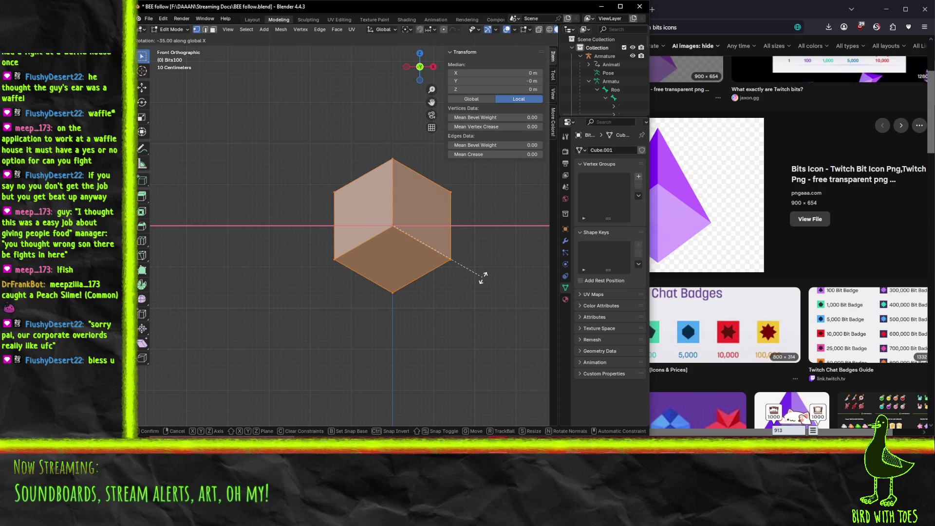
{"action": "key", "text": "Escape"}
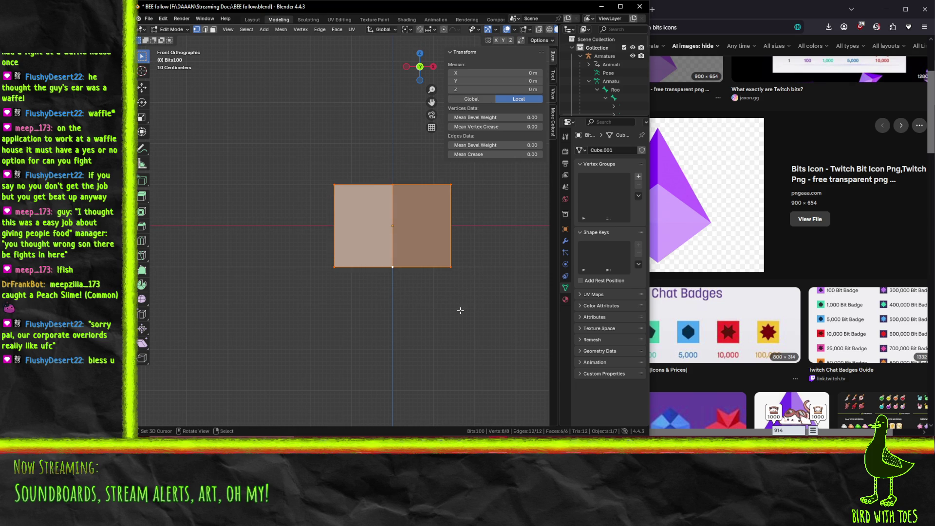
{"action": "key", "text": "r"}
{"action": "key", "text": "Escape"}
{"action": "key", "text": "r"}
{"action": "key", "text": "z"}
{"action": "key", "text": "x"}
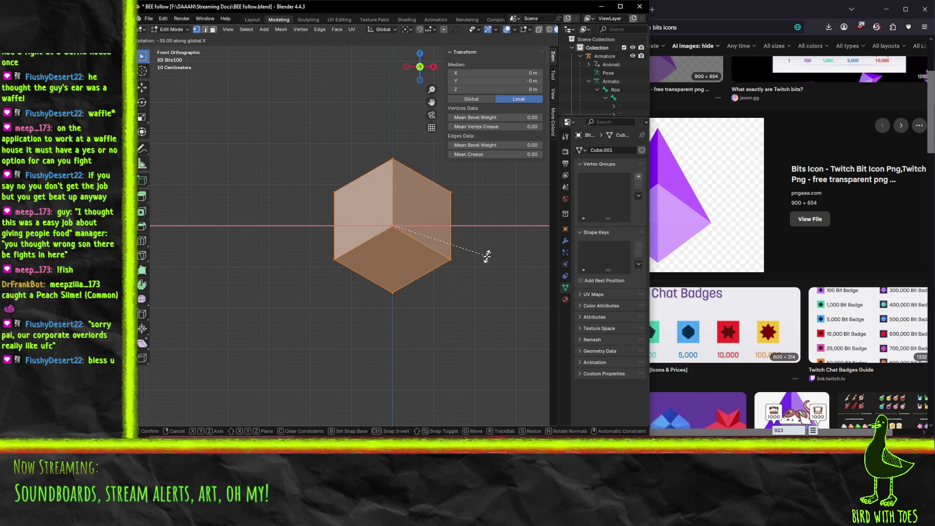
{"action": "left_click", "coordinate": [487, 254]}
{"action": "left_click", "coordinate": [478, 312]}
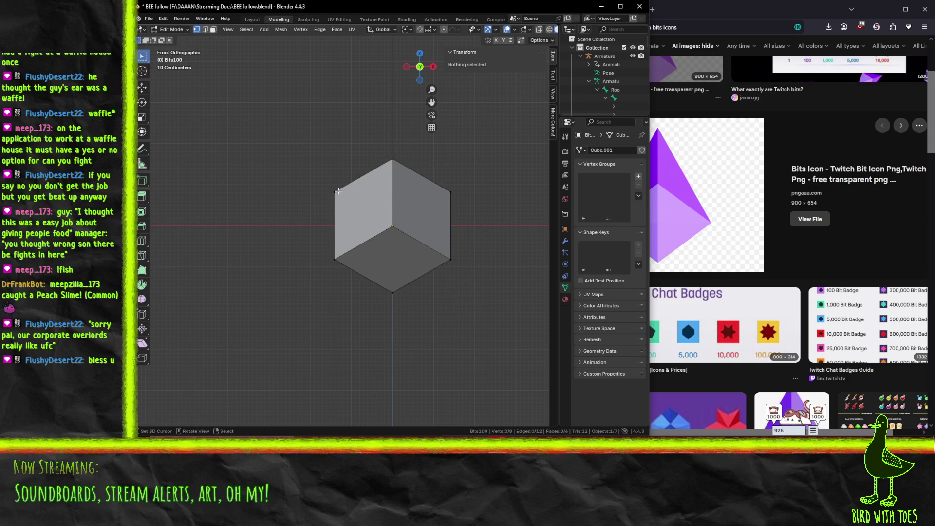
- Switch the viewport to wireframe shading and clear the trial vertex selection
{"action": "key", "text": "z"}
{"action": "left_click", "coordinate": [272, 190]}
{"action": "left_click_drag", "start_coordinate": [294, 139], "coordinate": [491, 201]}
{"action": "mouse_move", "coordinate": [490, 200]}
{"action": "middle_mouse_down"}
{"action": "mouse_move", "coordinate": [370, 209]}
{"action": "mouse_move", "coordinate": [228, 167]}
{"action": "middle_mouse_up"}
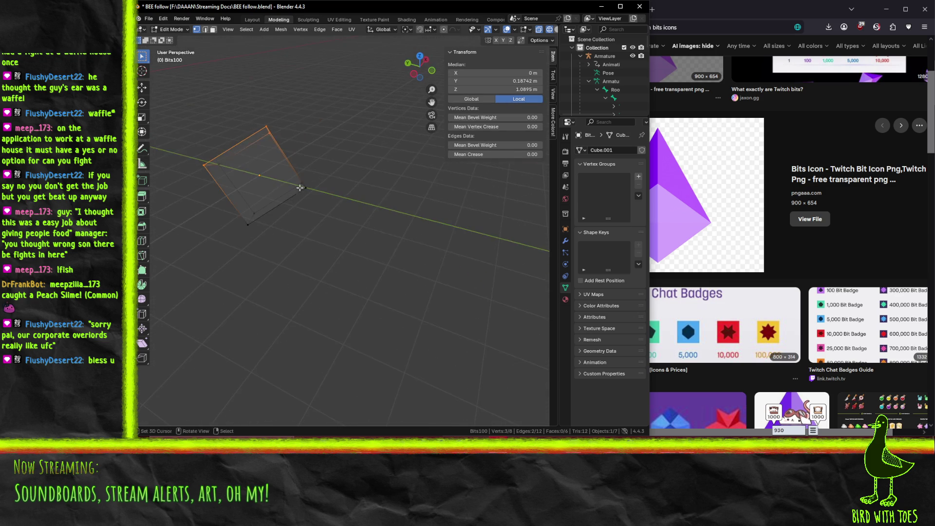
{"action": "left_click", "coordinate": [228, 166], "text": "shift"}
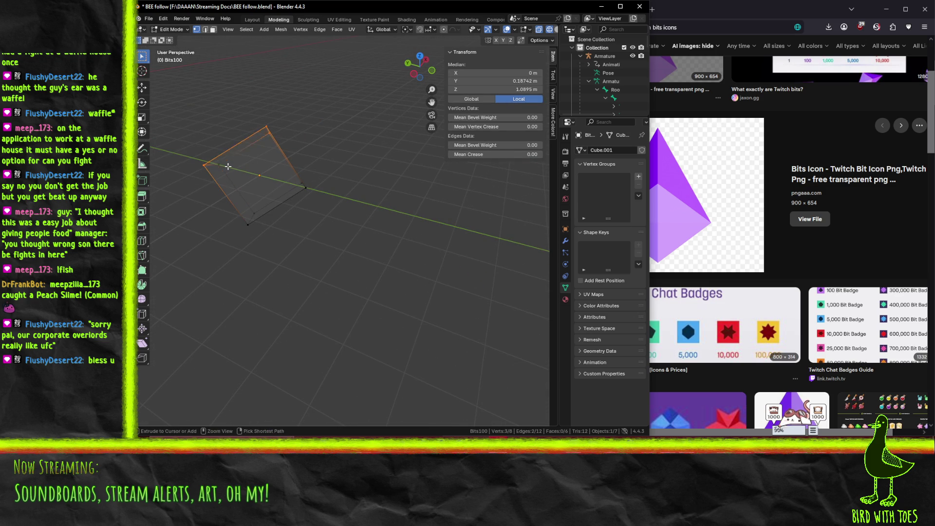
{"action": "key", "text": "a"}
{"action": "middle_click_drag", "start_coordinate": [356, 250], "coordinate": [365, 261]}
{"action": "key", "text": "ctrl+z"}
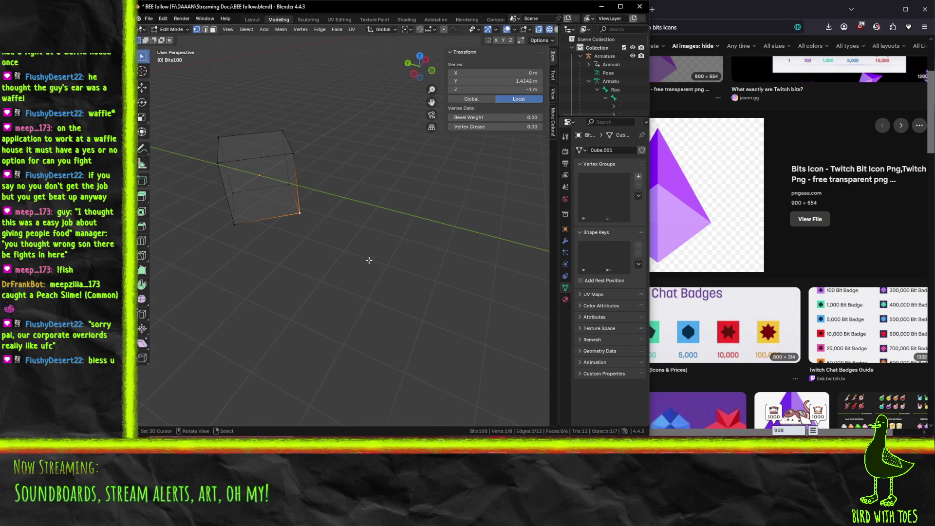
{"action": "left_click", "coordinate": [359, 253]}
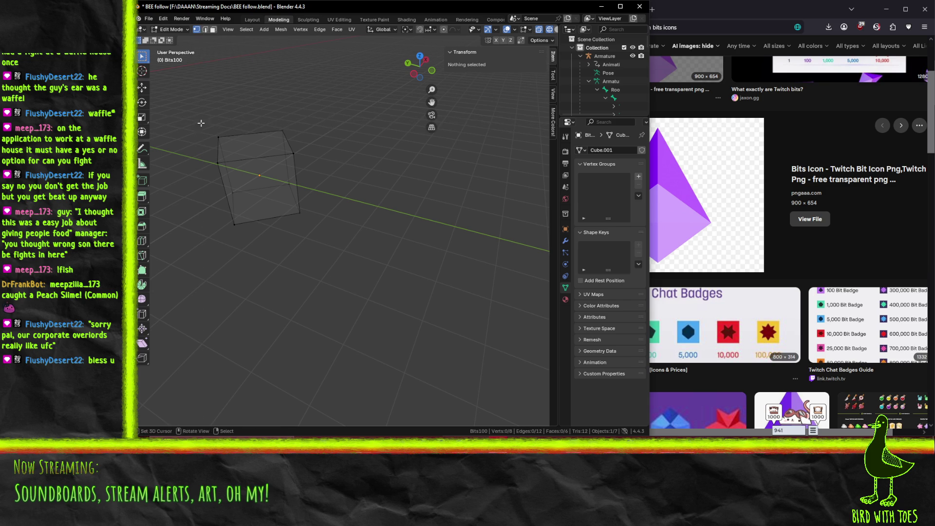
- Select the four top-face vertices and scale them to 0 into one apex
{"action": "left_click", "coordinate": [218, 163], "text": "shift"}
{"action": "left_click", "coordinate": [282, 130], "text": "shift"}
{"action": "left_click", "coordinate": [294, 154], "text": "shift"}
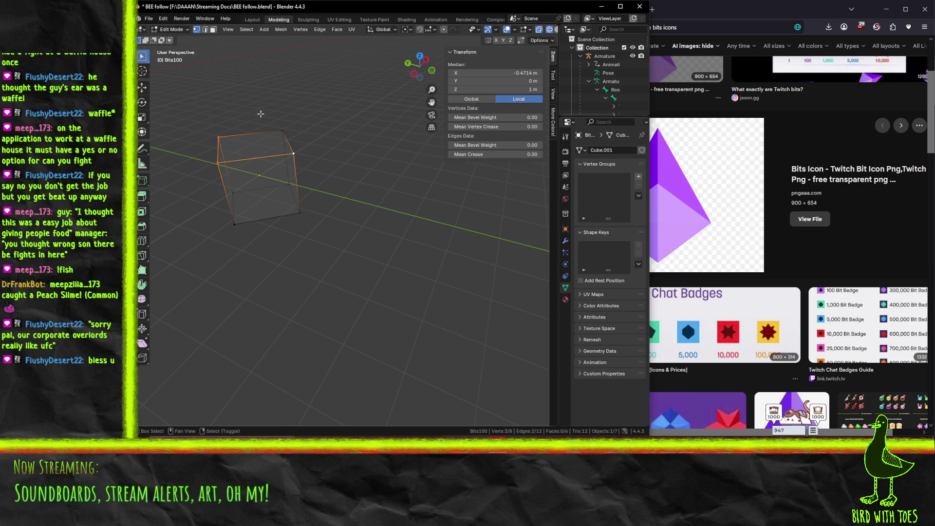
{"action": "left_click", "coordinate": [283, 131], "text": "shift"}
{"action": "key", "text": "alt+m"}
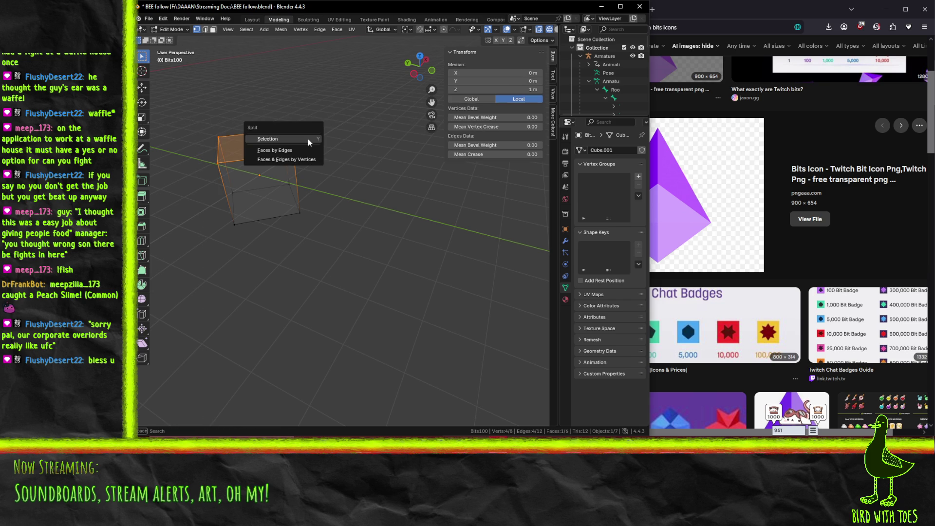
{"action": "key", "text": "s"}
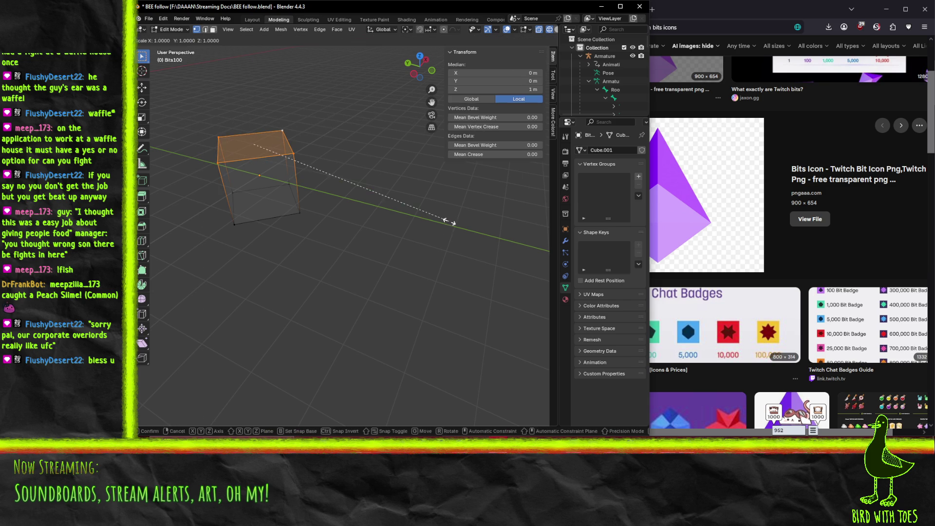
{"action": "key", "text": "0"}
{"action": "key", "text": "Return"}
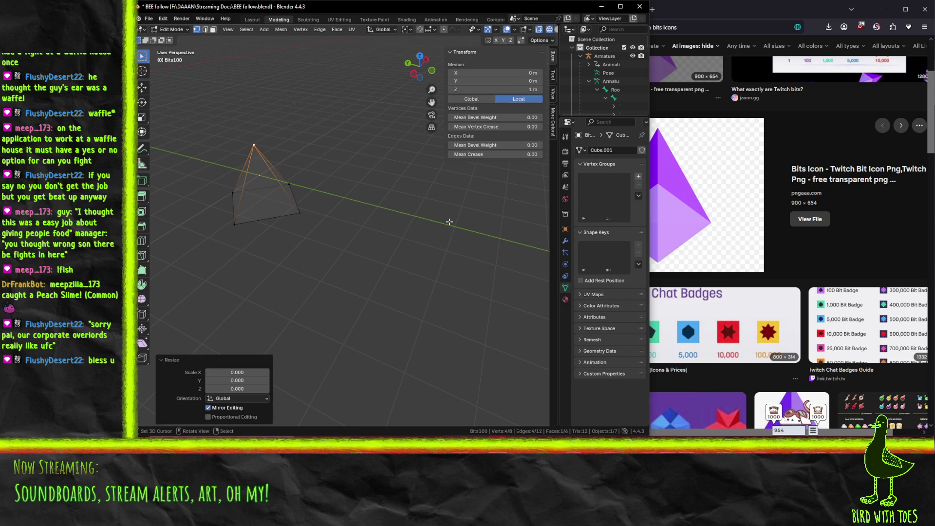
- Run Merge by Distance on the apex and select the four base vertices
{"action": "key", "text": "F3"}
{"action": "type", "text": "me"}
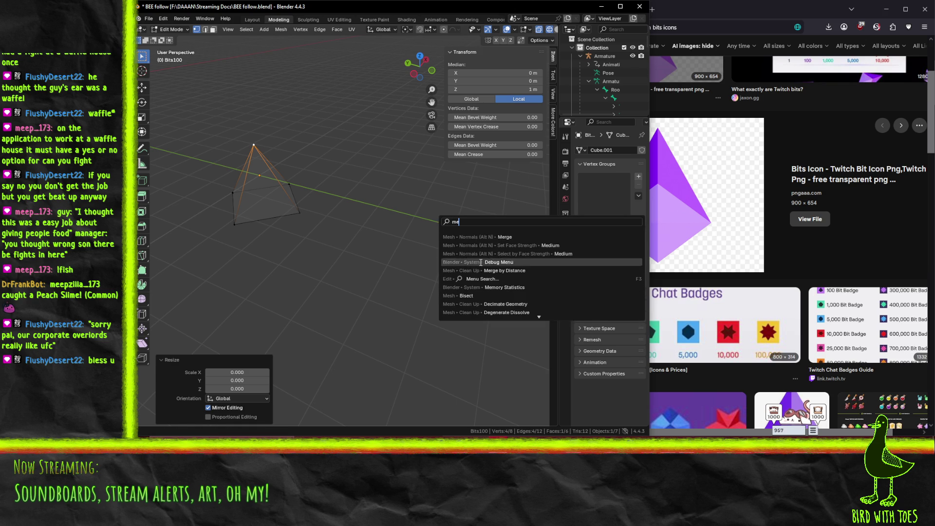
{"action": "left_click", "coordinate": [465, 270]}
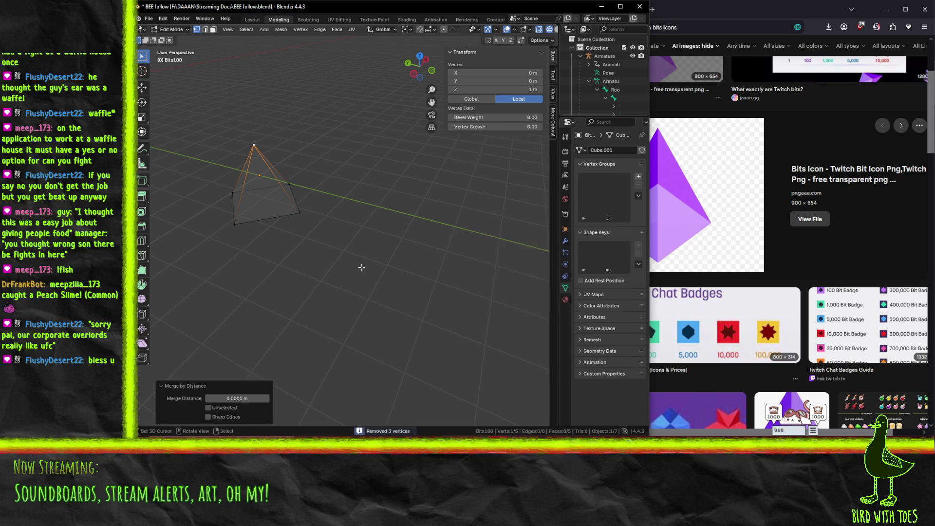
{"action": "left_click", "coordinate": [234, 225]}
{"action": "left_click", "coordinate": [232, 193], "text": "shift"}
{"action": "left_click_drag", "start_coordinate": [316, 167], "coordinate": [275, 229], "text": "shift"}
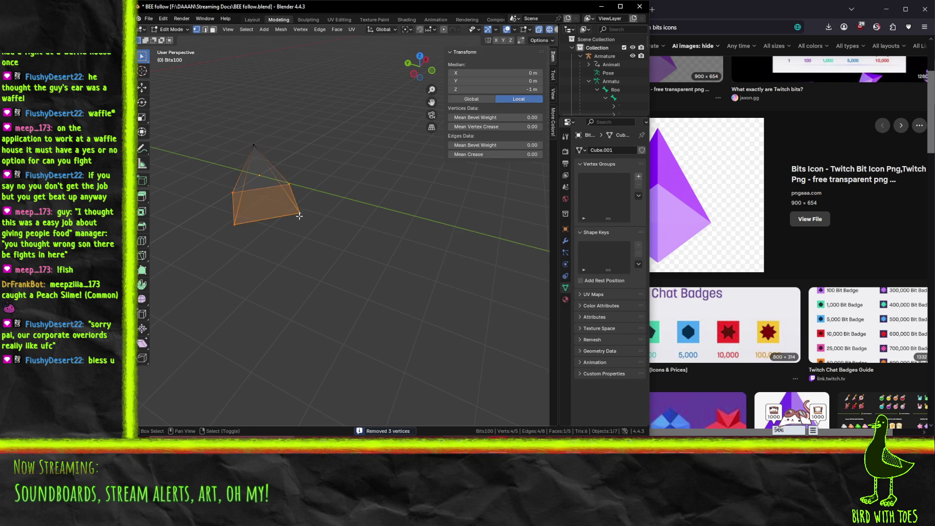
- Extrude the base 1 m down along Z, scale it to 0 and merge into a point
{"action": "key", "text": "e"}
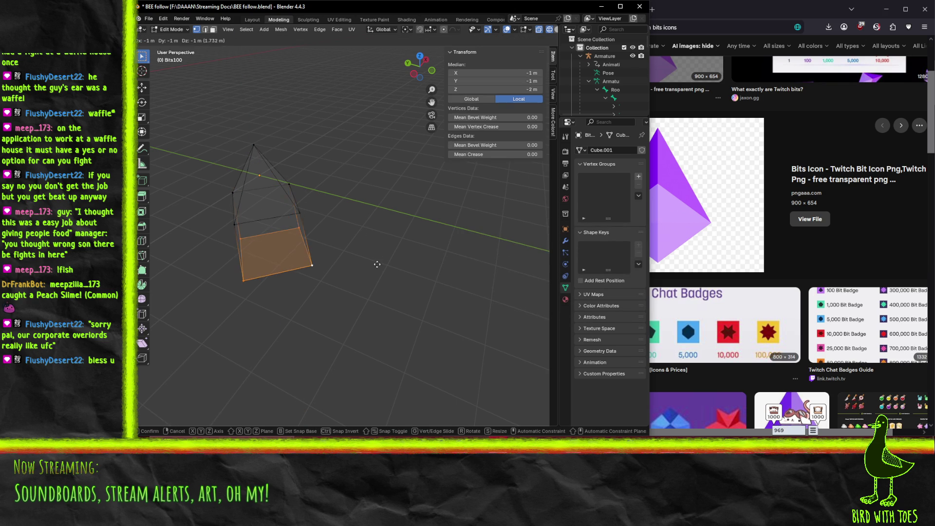
{"action": "key", "text": "z"}
{"action": "left_click", "coordinate": [380, 260]}
{"action": "key", "text": "s"}
{"action": "key", "text": "0"}
{"action": "key", "text": "Return"}
{"action": "key", "text": "F3"}
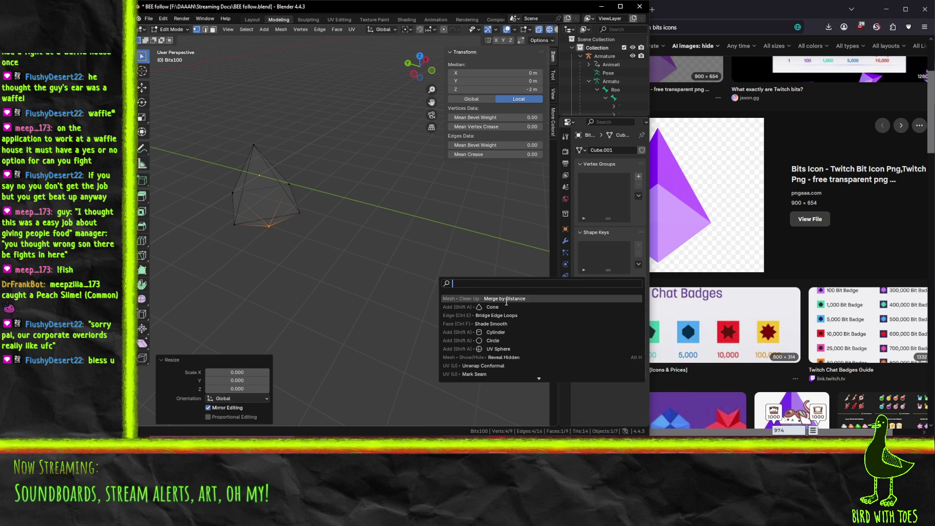
{"action": "left_click", "coordinate": [505, 299]}
- In front view, raise the gem's top point along Z to 2 m
{"action": "key", "text": "KP_1"}
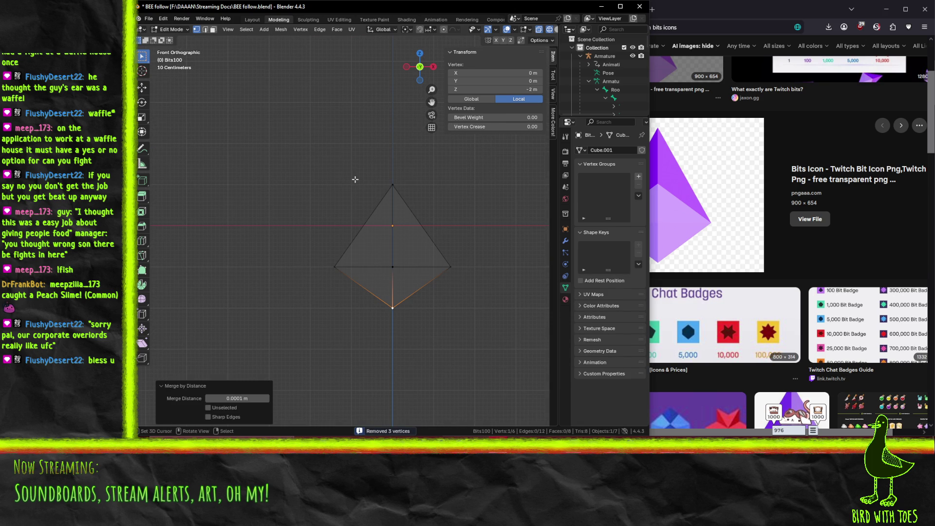
{"action": "left_click", "coordinate": [393, 271]}
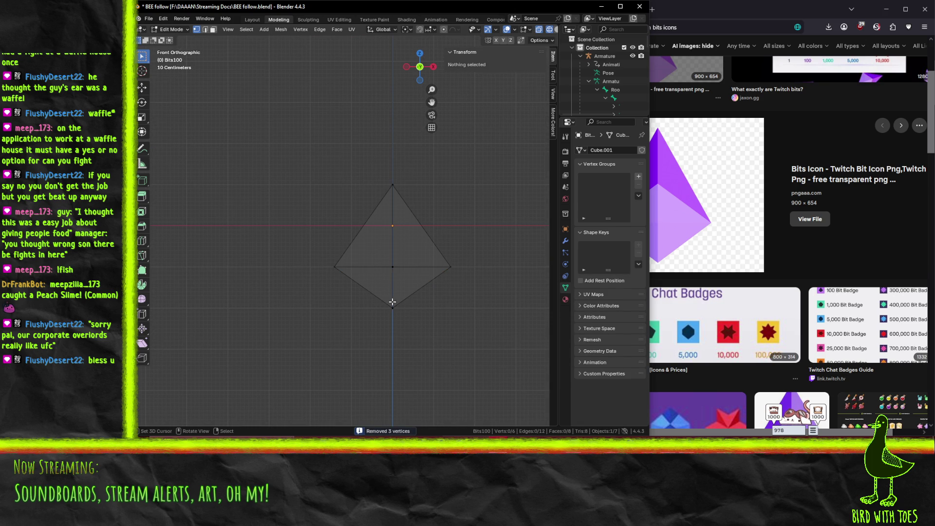
{"action": "left_click", "coordinate": [394, 273], "text": "shift"}
{"action": "key", "text": "g"}
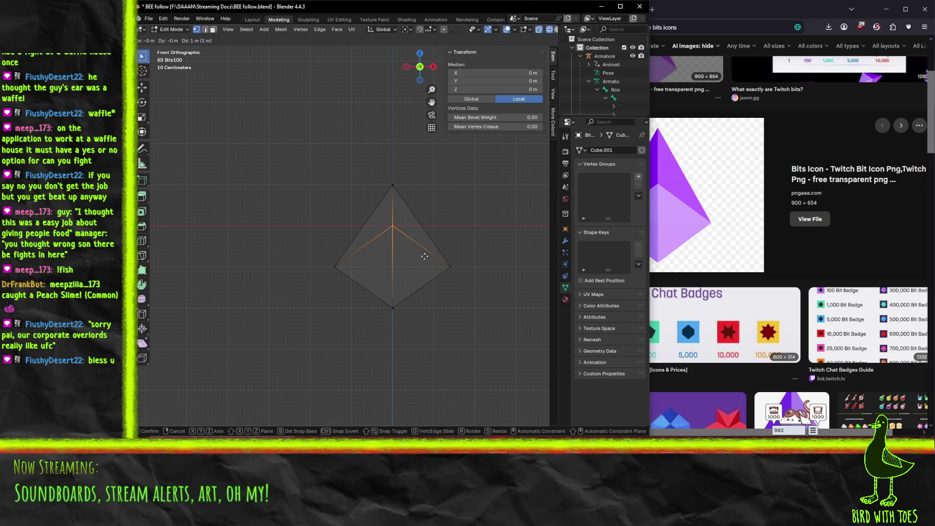
{"action": "left_click", "coordinate": [424, 256]}
{"action": "left_click", "coordinate": [390, 181]}
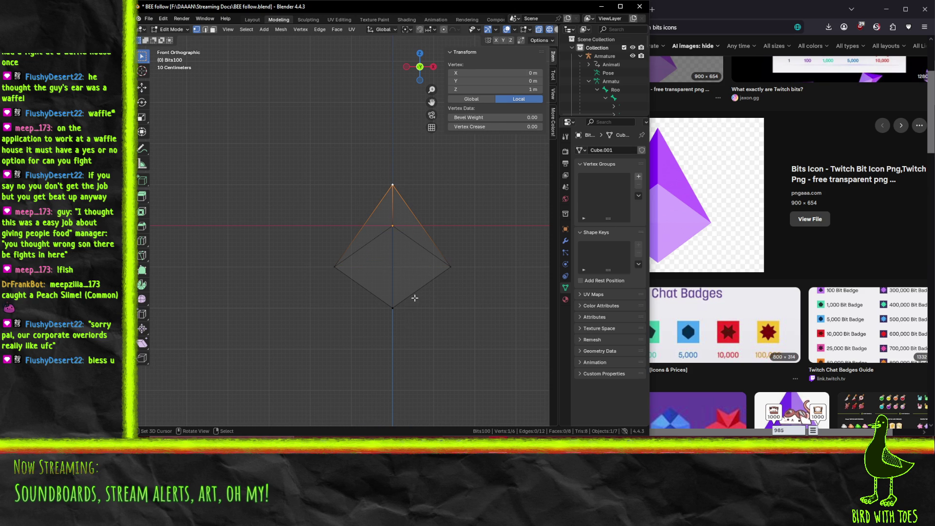
{"action": "key", "text": "g"}
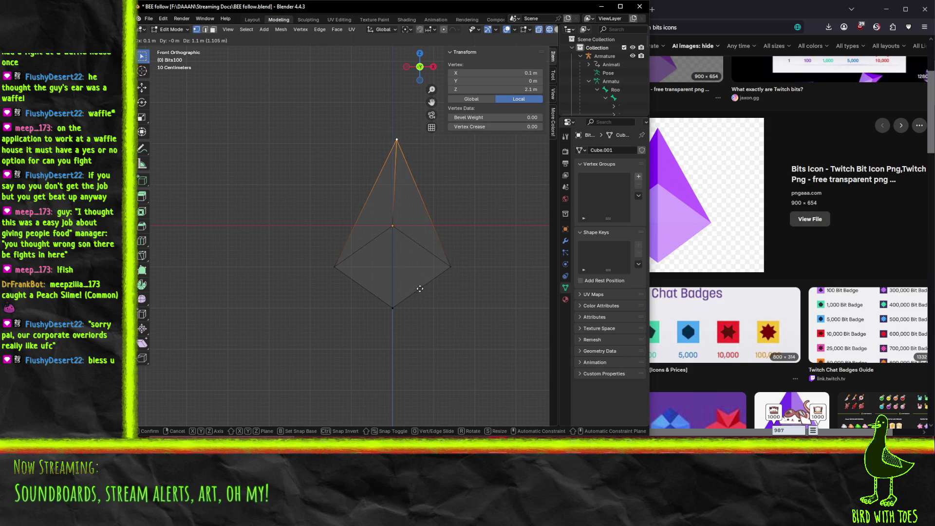
{"action": "key", "text": "z"}
{"action": "left_click", "coordinate": [417, 293]}
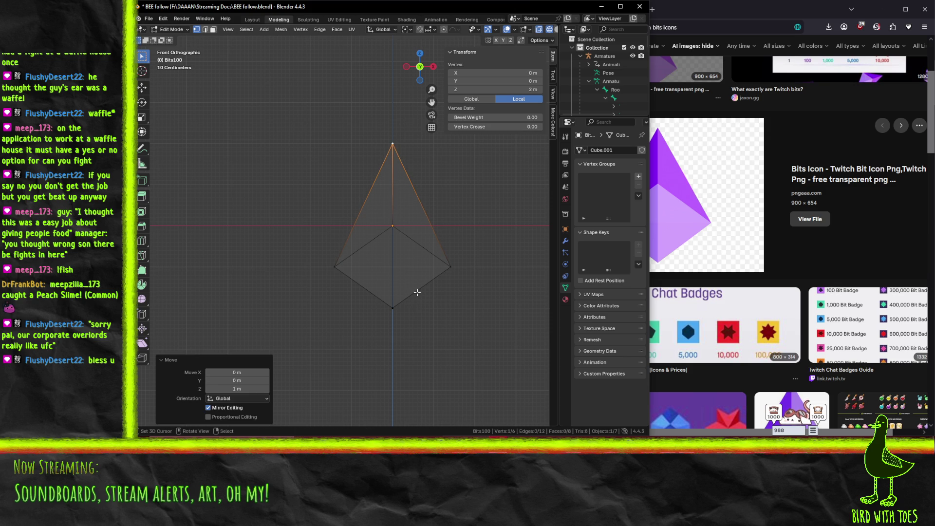
- Return to Object Mode and display the gem with solid shading
{"action": "key", "text": "Tab"}
{"action": "key", "text": "Tab"}
{"action": "key", "text": "z"}
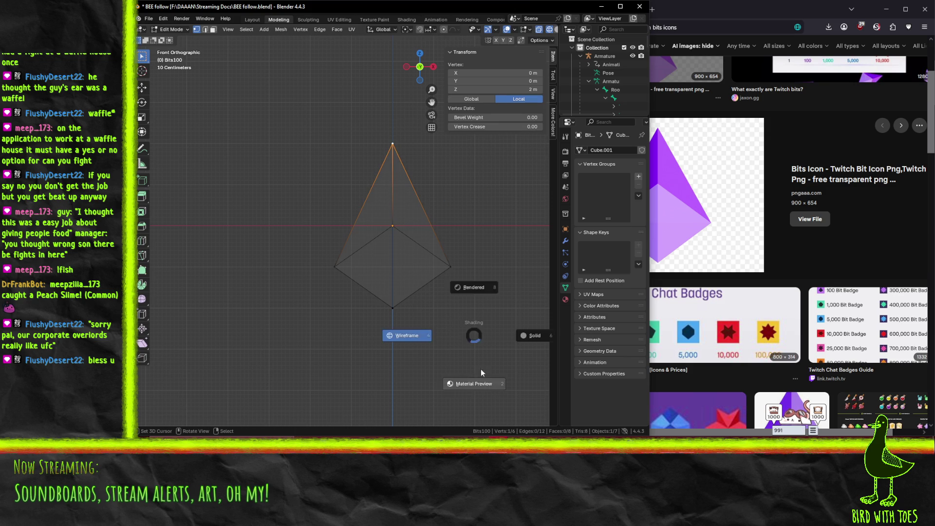
{"action": "left_click", "coordinate": [522, 339]}
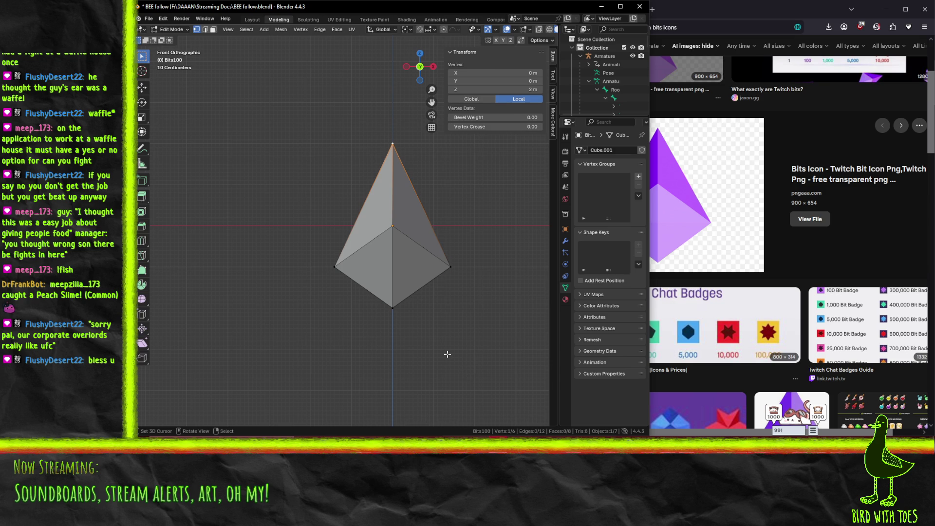
- Back in Object Mode, inspect the gem from the side and save the file
{"action": "key", "text": "Tab"}
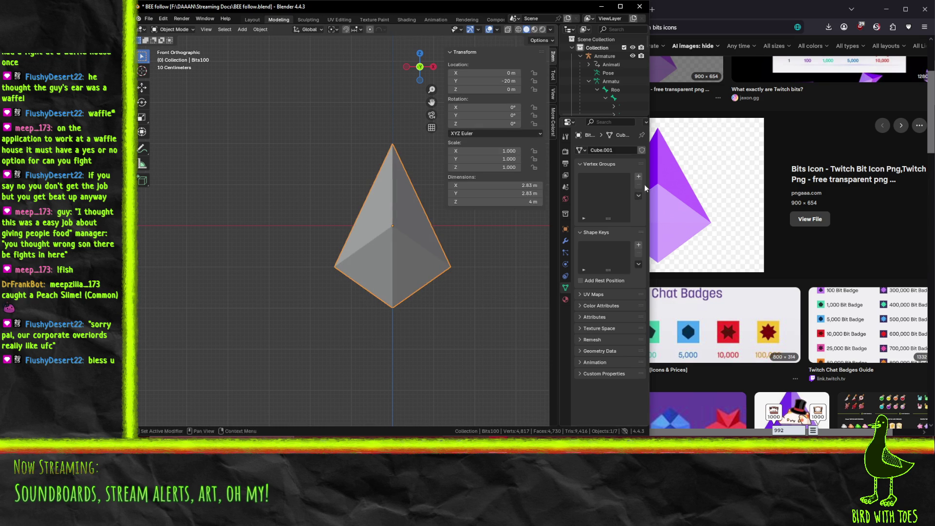
{"action": "mouse_move", "coordinate": [314, 308]}
{"action": "middle_mouse_down"}
{"action": "mouse_move", "coordinate": [343, 305]}
{"action": "mouse_move", "coordinate": [344, 279]}
{"action": "mouse_move", "coordinate": [367, 259]}
{"action": "mouse_move", "coordinate": [446, 246]}
{"action": "mouse_move", "coordinate": [469, 253]}
{"action": "mouse_move", "coordinate": [392, 271]}
{"action": "mouse_move", "coordinate": [229, 268]}
{"action": "mouse_move", "coordinate": [235, 257]}
{"action": "mouse_move", "coordinate": [229, 288]}
{"action": "mouse_move", "coordinate": [381, 279]}
{"action": "mouse_move", "coordinate": [259, 251]}
{"action": "mouse_move", "coordinate": [305, 234]}
{"action": "middle_mouse_up"}
{"action": "key", "text": "KP_3"}
{"action": "scroll", "coordinate": [305, 237], "scroll_direction": "up", "scroll_amount": 5}
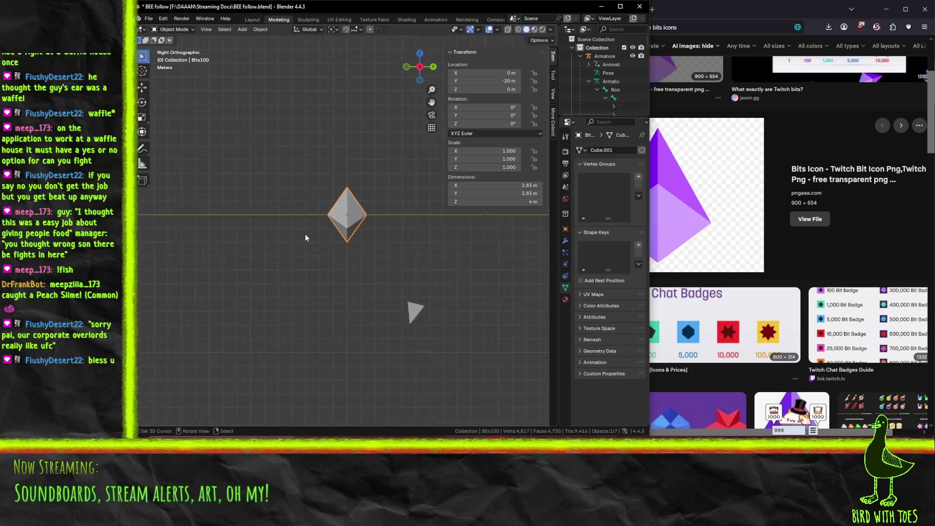
{"action": "key", "text": "r"}
{"action": "key", "text": "z"}
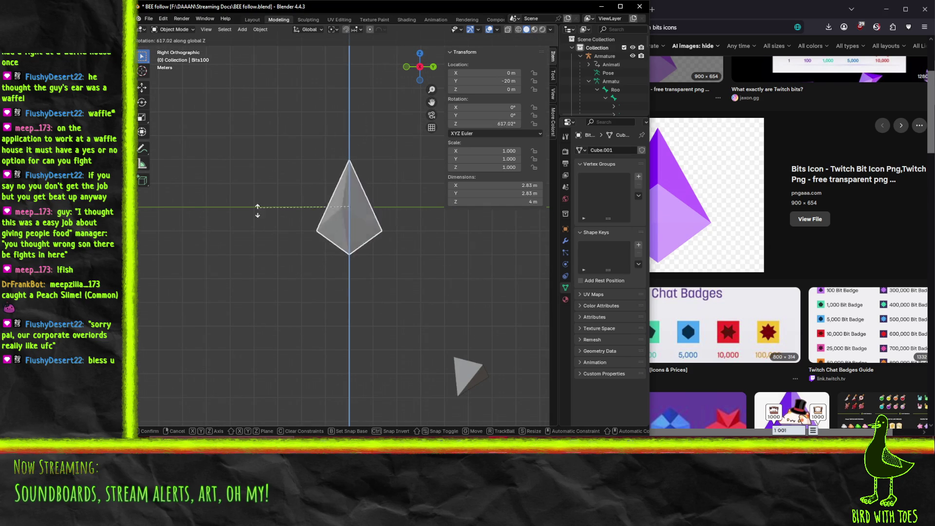
{"action": "key", "text": "Escape"}
{"action": "scroll", "coordinate": [413, 267], "scroll_direction": "down", "scroll_amount": 4}
{"action": "middle_click_drag", "start_coordinate": [378, 206], "coordinate": [398, 244]}
{"action": "key", "text": "ctrl+s"}
{"action": "middle_click_drag", "start_coordinate": [447, 298], "coordinate": [396, 294]}
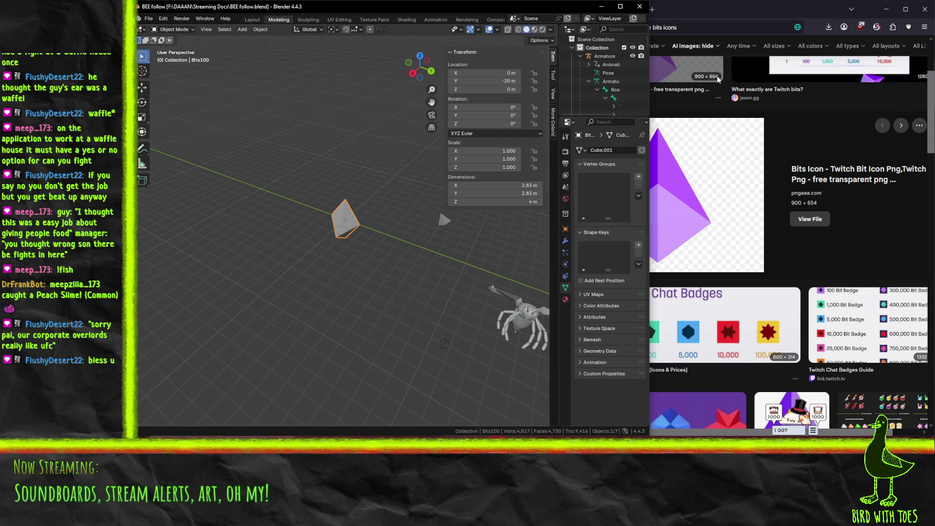
- Maximise Blender and expand Bits1 and Bits100 in the Outliner to rename Bits1's mesh
{"action": "left_click", "coordinate": [620, 6]}
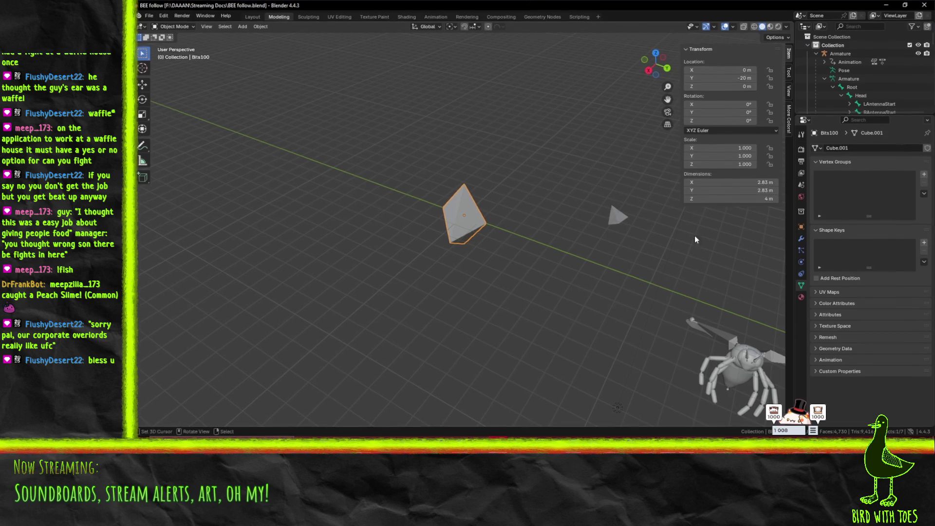
{"action": "left_click", "coordinate": [816, 53]}
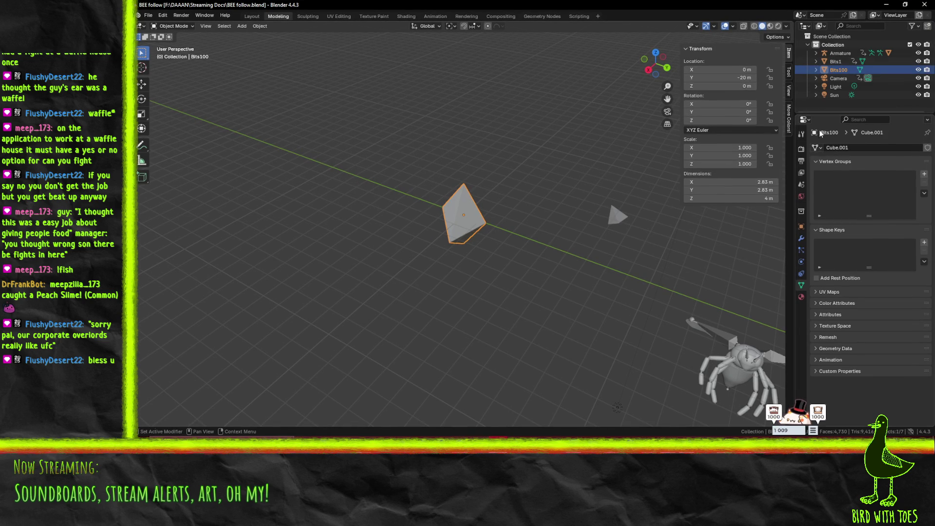
{"action": "left_click_drag", "start_coordinate": [815, 63], "coordinate": [816, 71]}
{"action": "double_click", "coordinate": [851, 78]}
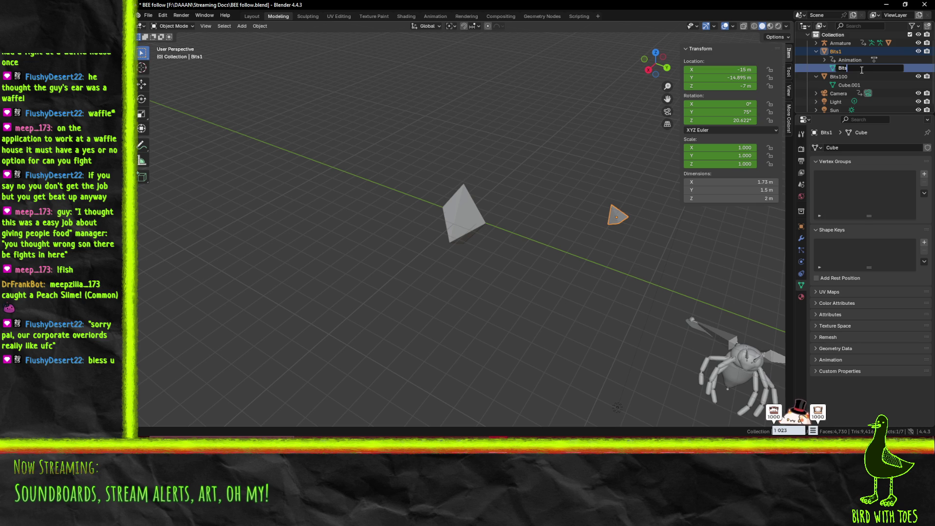
- Name the mesh data Bits1 and Bits100 and save BEE follow.blend
{"action": "type", "text": "1"}
{"action": "key", "text": "Return"}
{"action": "double_click", "coordinate": [848, 85]}
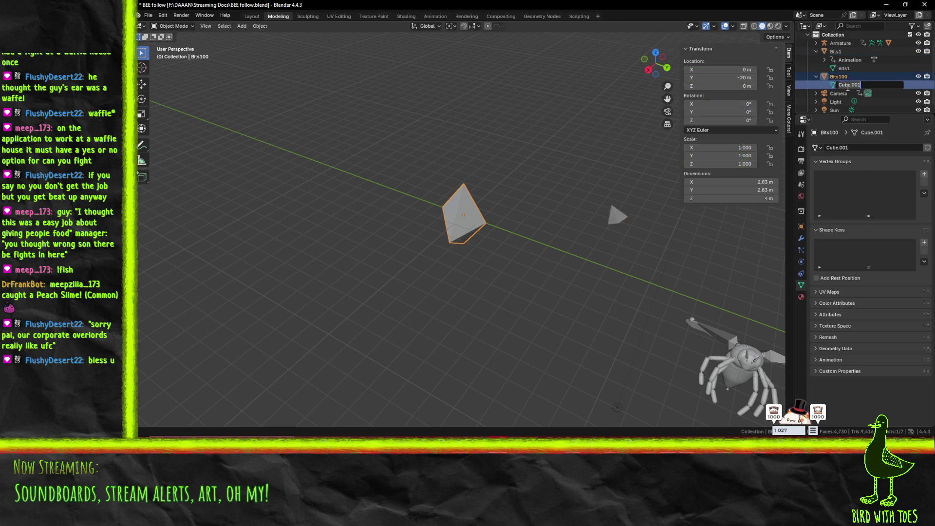
{"action": "type", "text": "Bits00"}
{"action": "key", "text": "Return"}
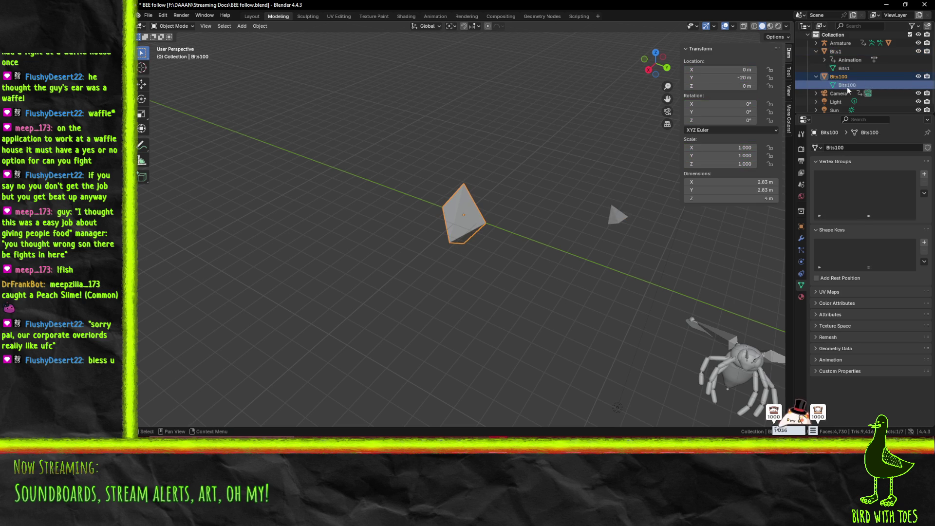
{"action": "key", "text": "ctrl+s"}
{"action": "mouse_move", "coordinate": [530, 273]}
{"action": "middle_mouse_down"}
{"action": "mouse_move", "coordinate": [515, 255]}
{"action": "mouse_move", "coordinate": [550, 277]}
{"action": "mouse_move", "coordinate": [598, 277]}
{"action": "mouse_move", "coordinate": [579, 271]}
{"action": "mouse_move", "coordinate": [562, 379]}
{"action": "middle_mouse_up"}
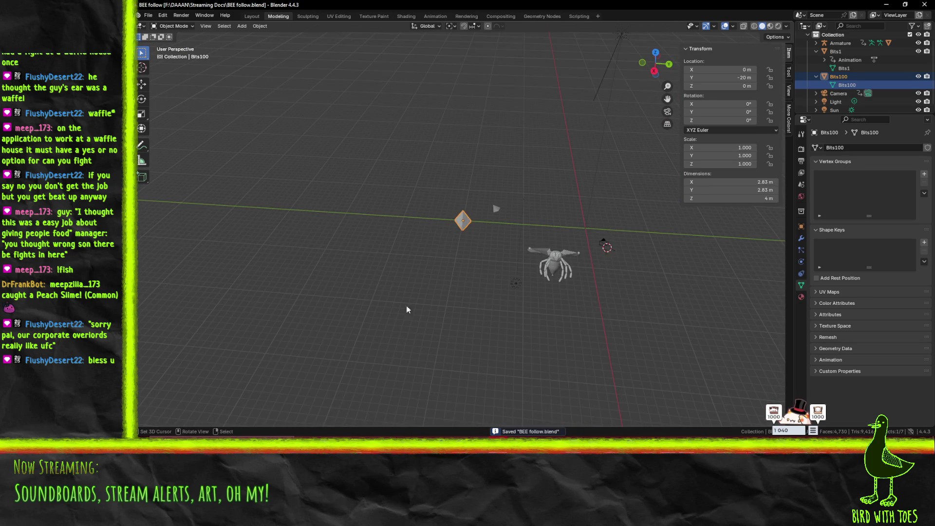
{"action": "left_click", "coordinate": [435, 16]}
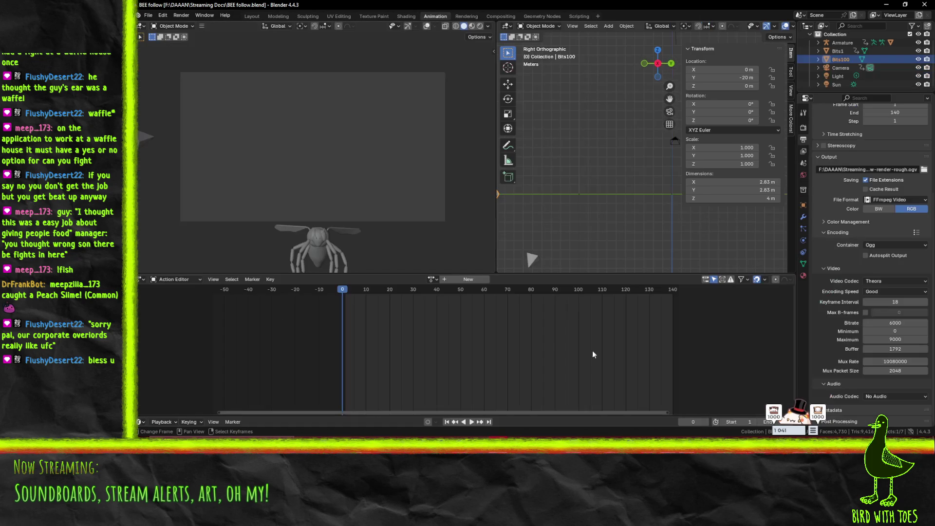
- Assign the OneHundredBits action, preview and scrub it, then add a Bits100 slot
{"action": "scroll", "coordinate": [546, 210], "scroll_direction": "down", "scroll_amount": 3}
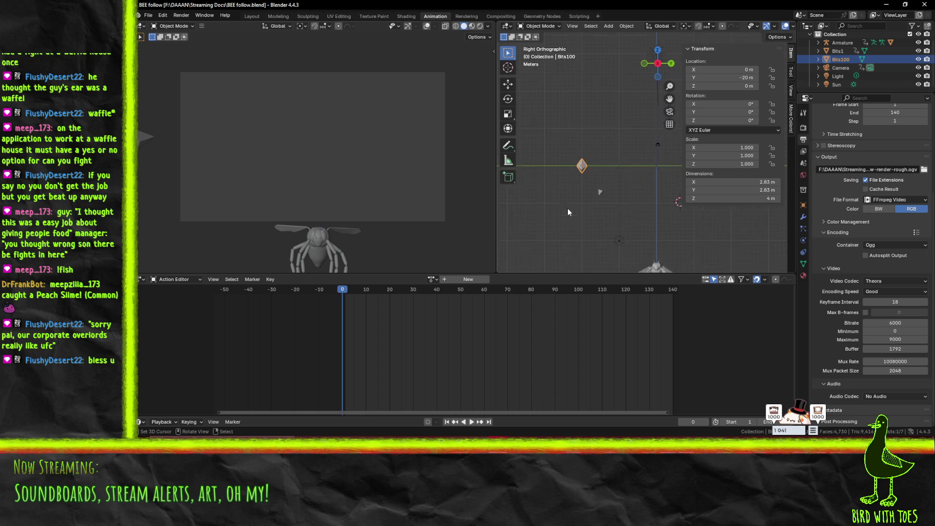
{"action": "middle_click_drag", "start_coordinate": [656, 195], "coordinate": [621, 205]}
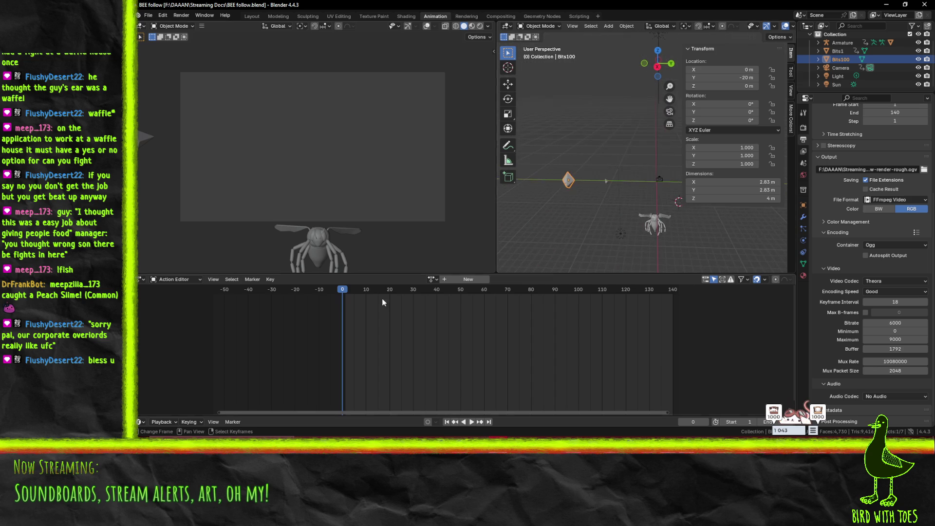
{"action": "left_click", "coordinate": [433, 279]}
{"action": "left_click", "coordinate": [461, 308]}
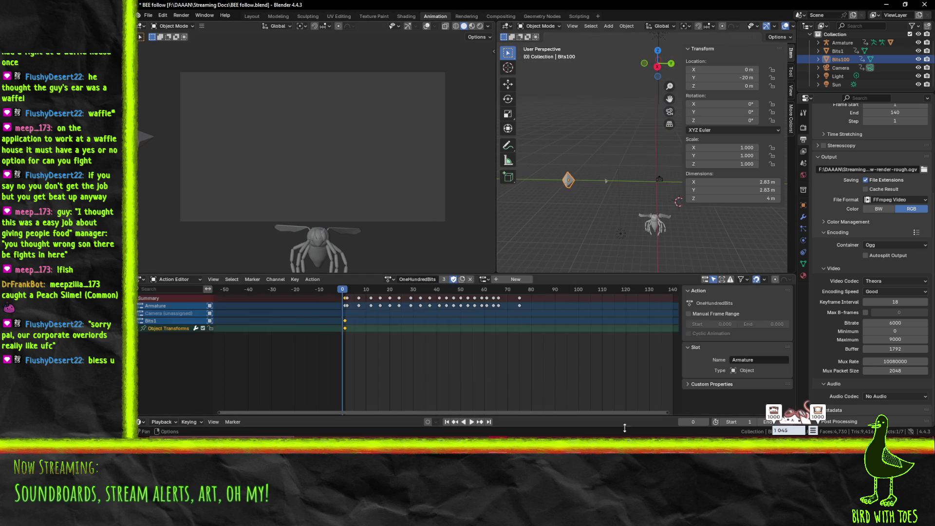
{"action": "key", "text": "space"}
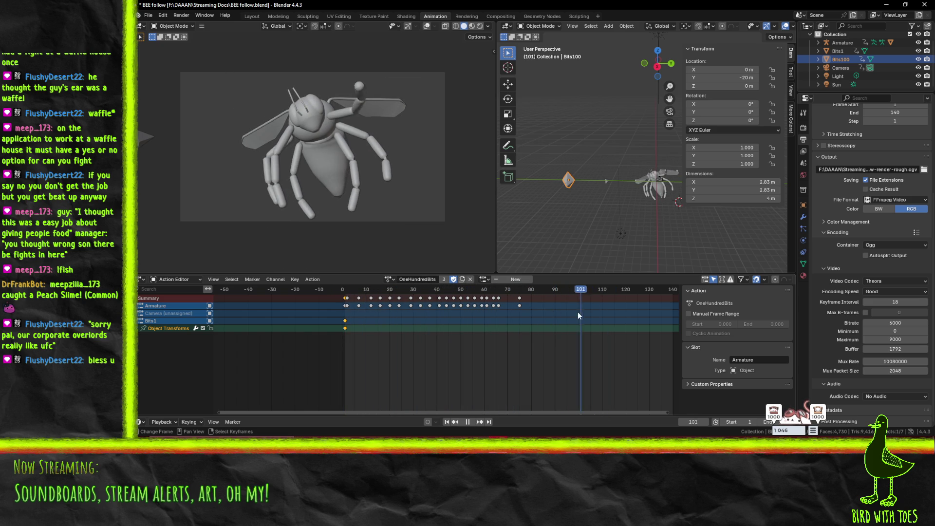
{"action": "left_click", "coordinate": [342, 311]}
{"action": "mouse_move", "coordinate": [343, 311]}
{"action": "left_mouse_down"}
{"action": "mouse_move", "coordinate": [586, 297]}
{"action": "mouse_move", "coordinate": [338, 302]}
{"action": "mouse_move", "coordinate": [593, 298]}
{"action": "mouse_move", "coordinate": [346, 306]}
{"action": "left_mouse_up"}
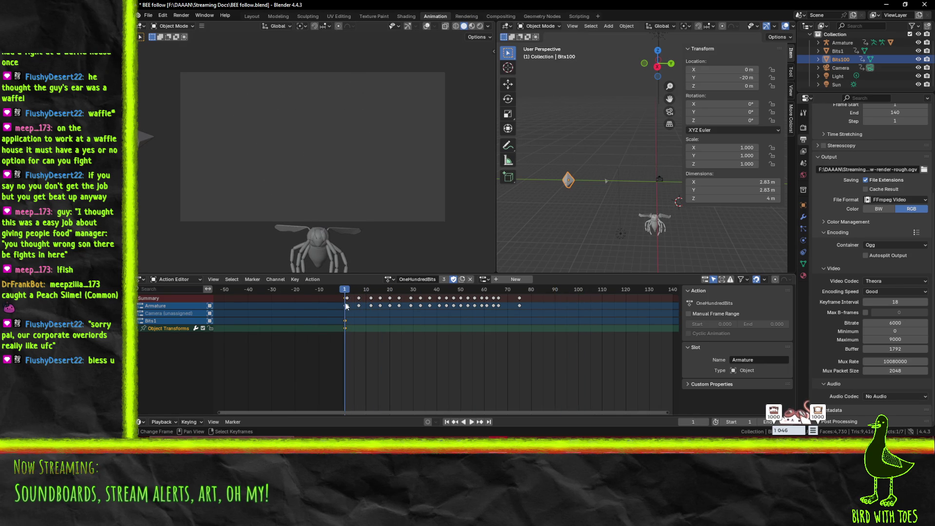
{"action": "middle_click_drag", "start_coordinate": [582, 197], "coordinate": [588, 189]}
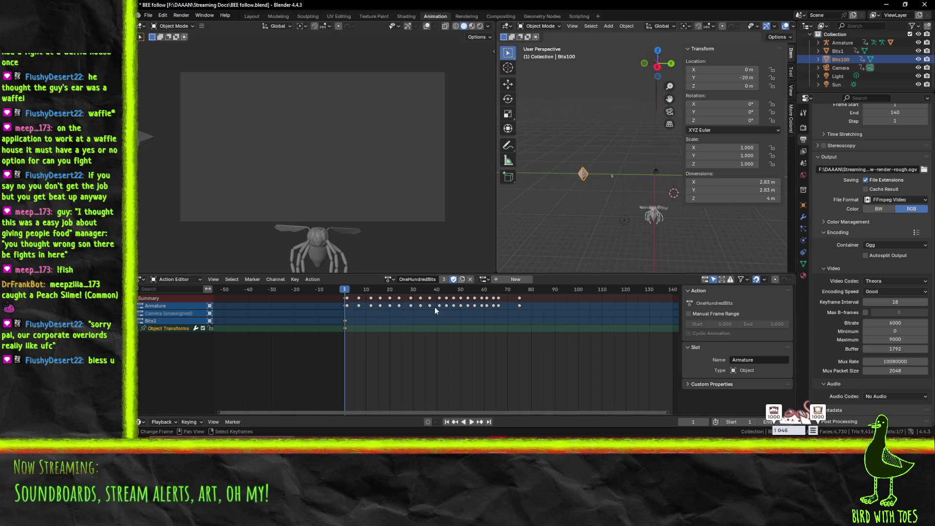
{"action": "left_click", "coordinate": [500, 282]}
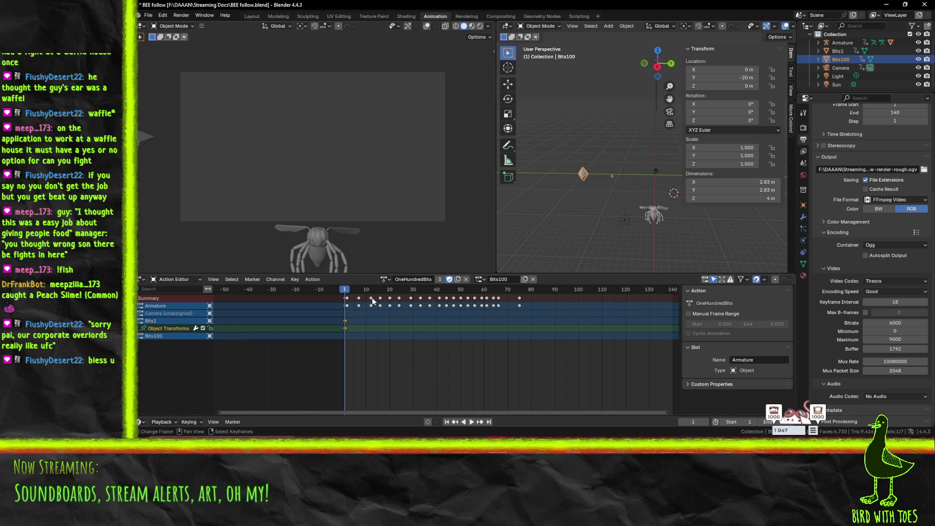
- Move Bits100 onto the bee in front and side views, with Y at 0 m
{"action": "middle_click_drag", "start_coordinate": [536, 183], "coordinate": [585, 186]}
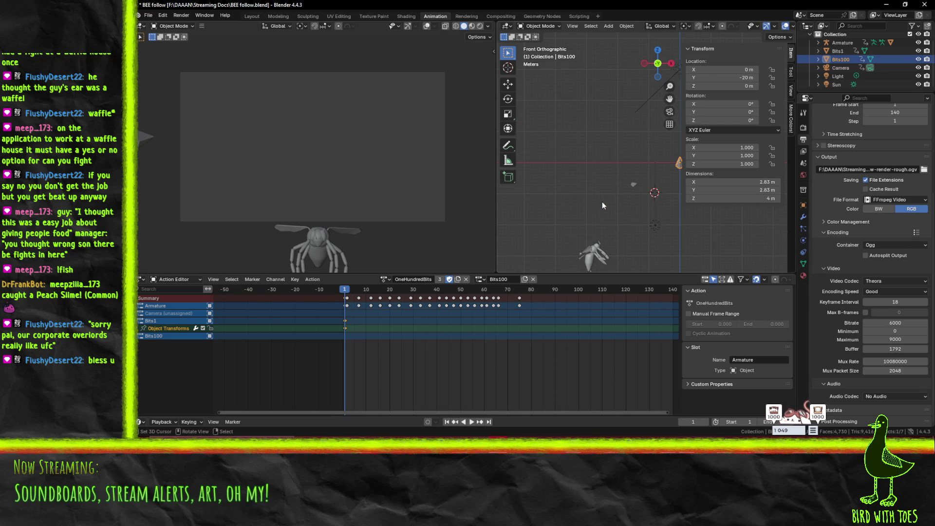
{"action": "key", "text": "KP_1"}
{"action": "key", "text": "g"}
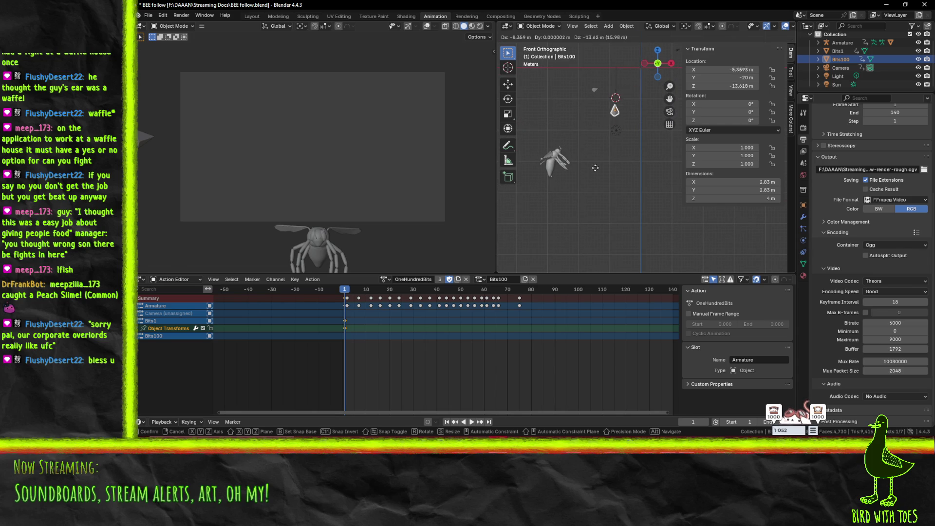
{"action": "left_click", "coordinate": [545, 218]}
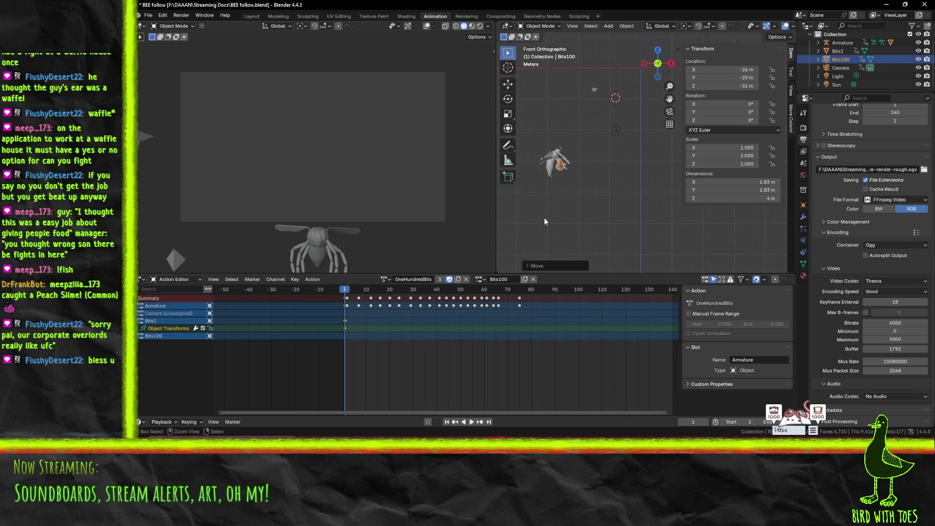
{"action": "key", "text": "KP_3"}
{"action": "key", "text": "g"}
{"action": "key", "text": "y"}
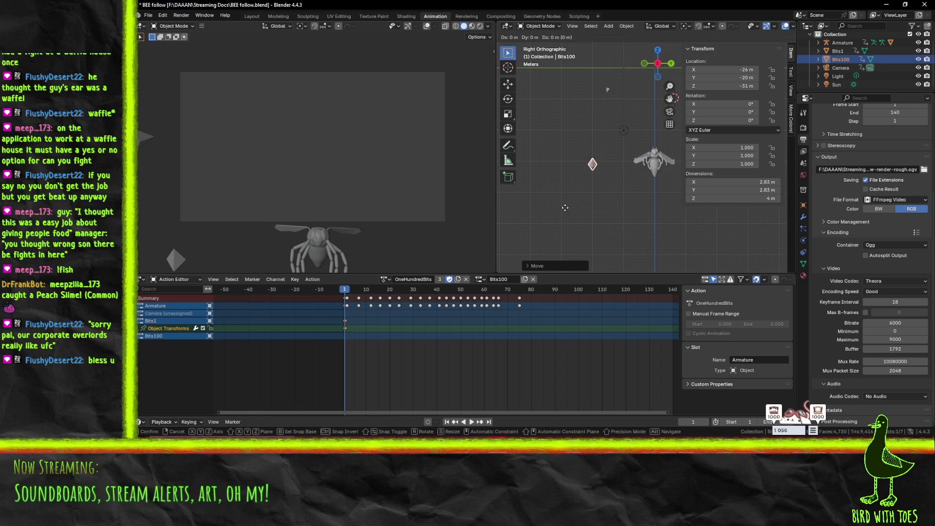
{"action": "left_click", "coordinate": [624, 209]}
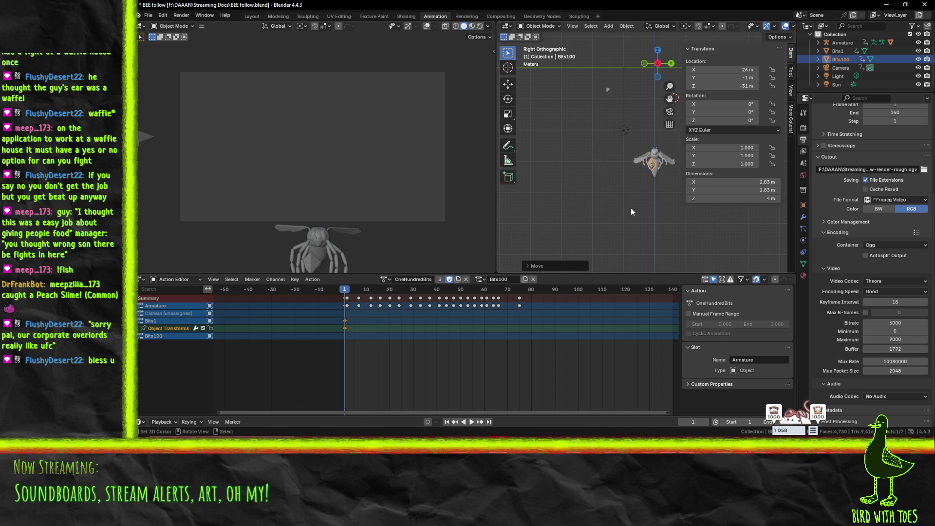
{"action": "key", "text": "g"}
{"action": "left_click", "coordinate": [632, 209]}
- Scale Bits100 to 2.119 and lower it along Z to -30.632
{"action": "key", "text": "s"}
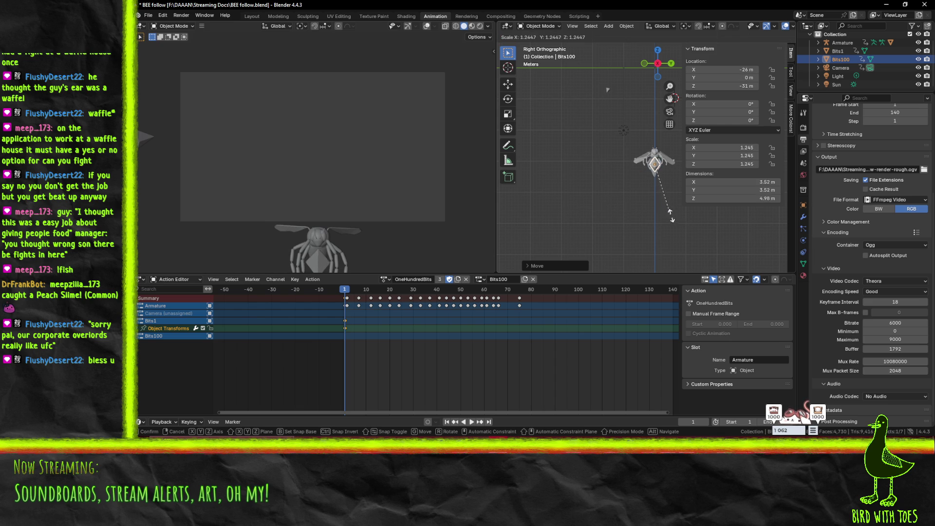
{"action": "left_click", "coordinate": [691, 242]}
{"action": "mouse_move", "coordinate": [633, 161]}
{"action": "middle_mouse_down"}
{"action": "mouse_move", "coordinate": [624, 144]}
{"action": "mouse_move", "coordinate": [682, 130]}
{"action": "mouse_move", "coordinate": [615, 148]}
{"action": "mouse_move", "coordinate": [649, 171]}
{"action": "mouse_move", "coordinate": [626, 226]}
{"action": "middle_mouse_up"}
{"action": "key", "text": "g"}
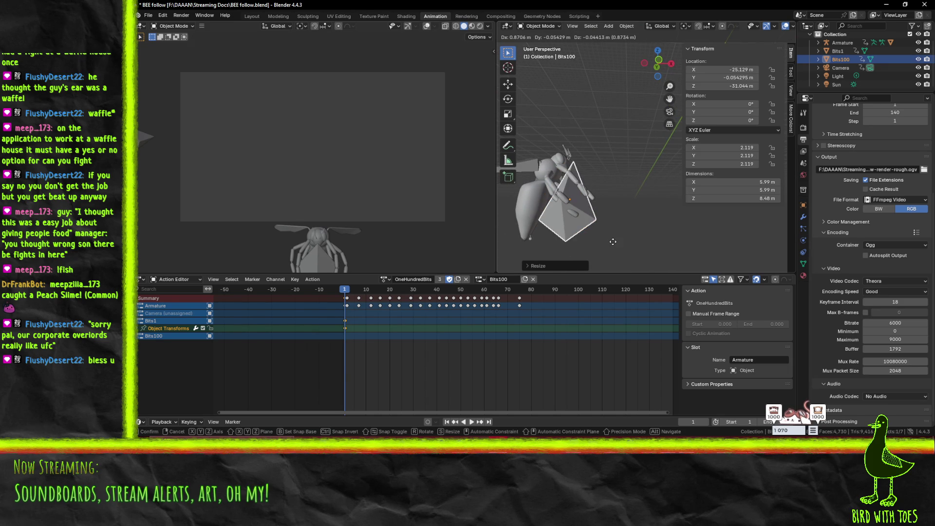
{"action": "key", "text": "z"}
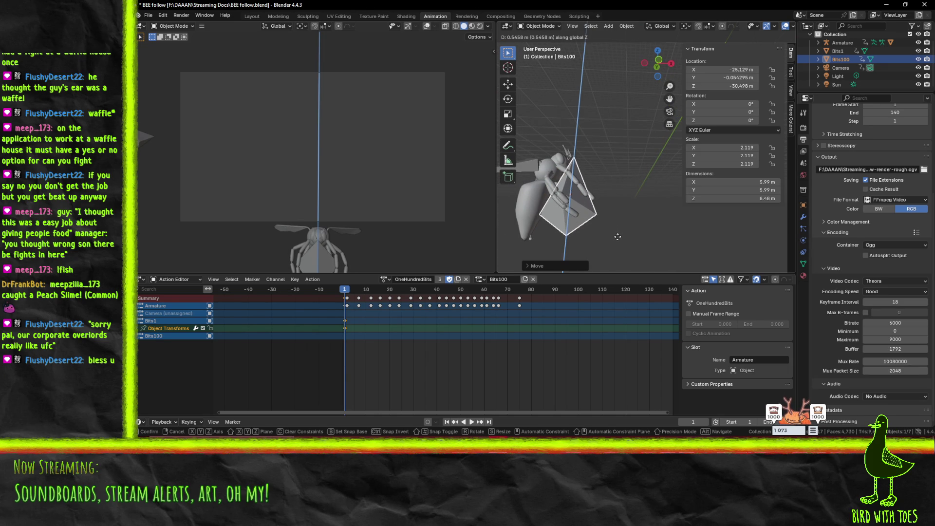
{"action": "left_click", "coordinate": [618, 239]}
{"action": "mouse_move", "coordinate": [632, 202]}
{"action": "middle_mouse_down"}
{"action": "mouse_move", "coordinate": [574, 204]}
{"action": "mouse_move", "coordinate": [545, 241]}
{"action": "mouse_move", "coordinate": [584, 220]}
{"action": "mouse_move", "coordinate": [833, 197]}
{"action": "middle_mouse_up"}
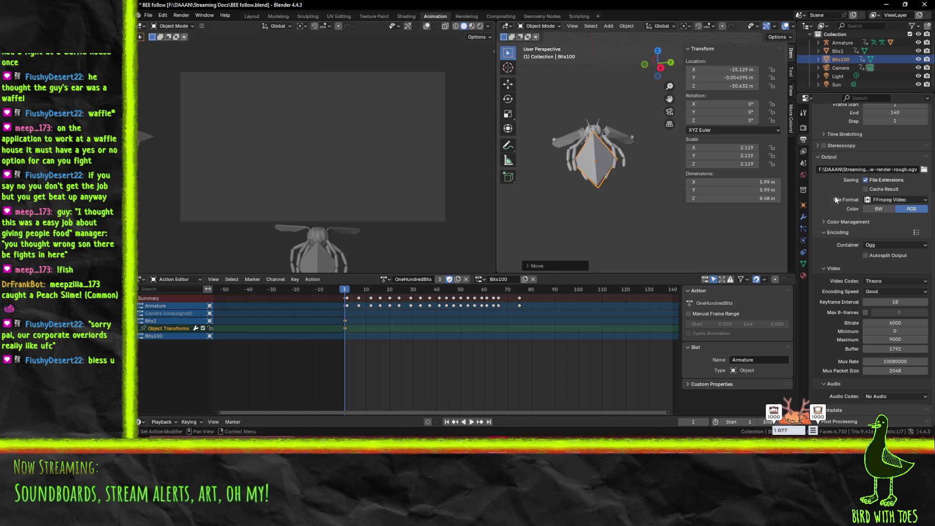
- Key Bits100's transforms at frame 1 and play ahead to frame 24
{"action": "key", "text": "i"}
{"action": "left_click", "coordinate": [345, 297]}
{"action": "key", "text": "space"}
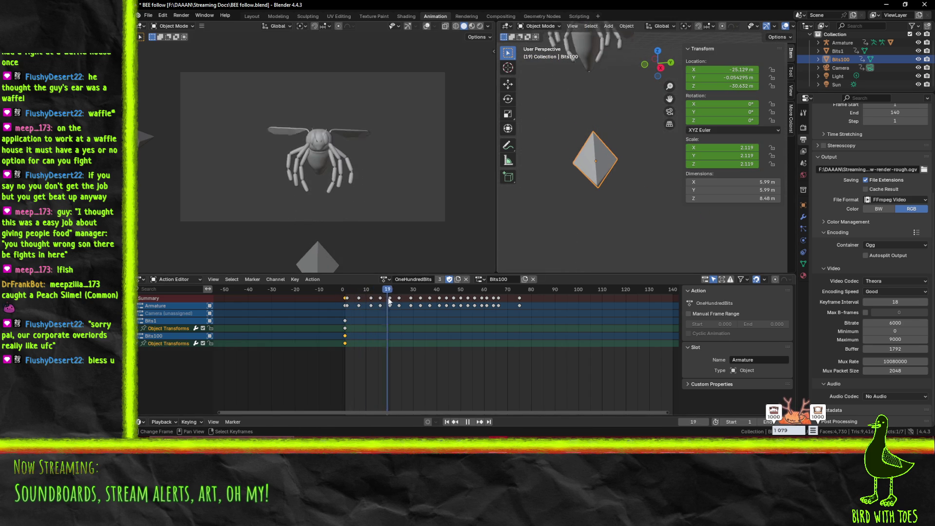
{"action": "left_click_drag", "start_coordinate": [404, 298], "coordinate": [399, 298]}
{"action": "key", "text": "space"}
- Raise Bits100 into the bee's grip in front view and key it at frame 24
{"action": "mouse_move", "coordinate": [554, 177]}
{"action": "middle_mouse_down"}
{"action": "mouse_move", "coordinate": [657, 171]}
{"action": "mouse_move", "coordinate": [650, 171]}
{"action": "middle_mouse_up"}
{"action": "key", "text": "KP_1"}
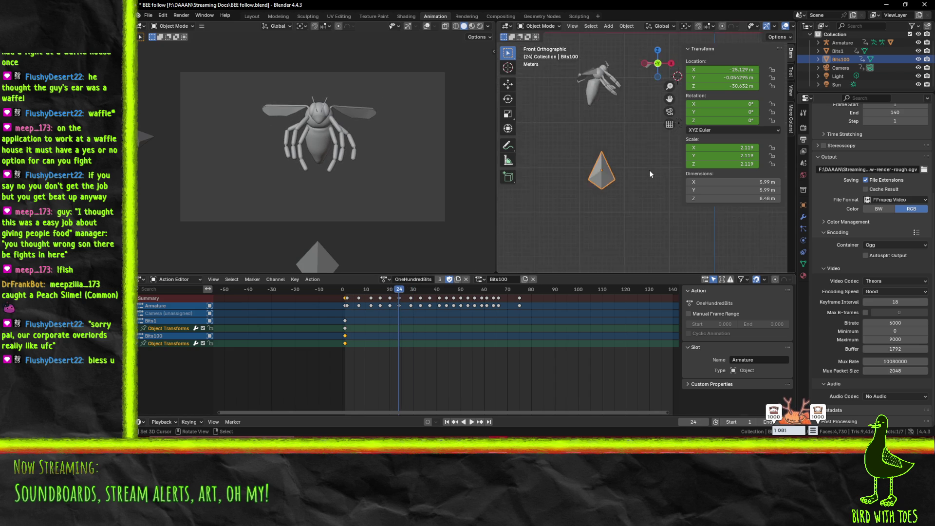
{"action": "key", "text": "g"}
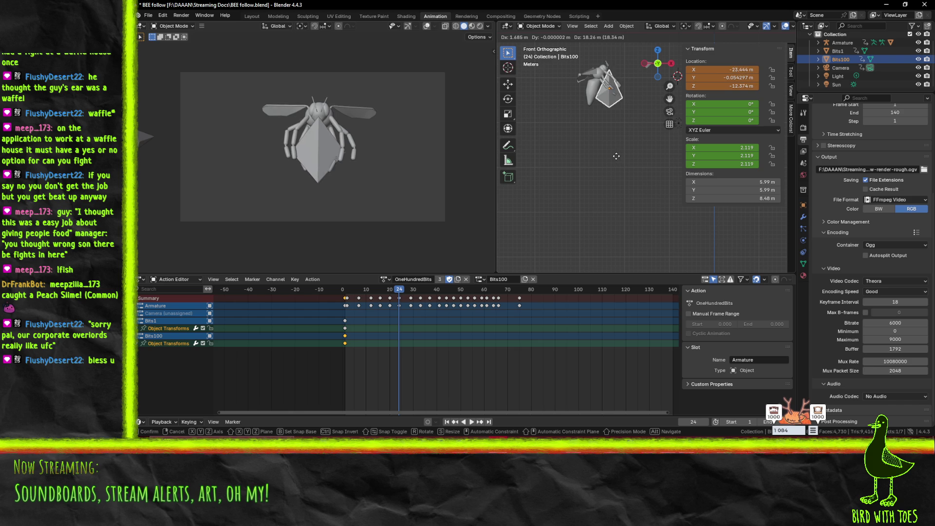
{"action": "left_click", "coordinate": [616, 156]}
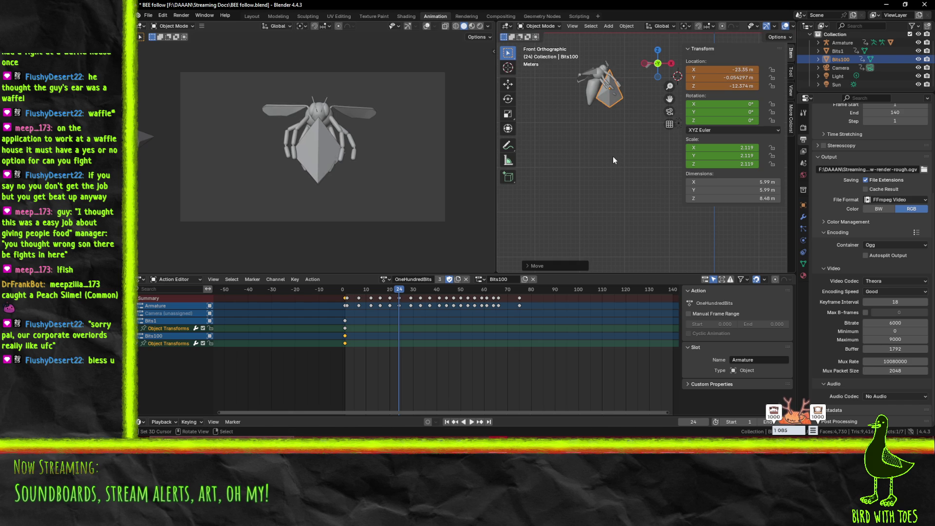
{"action": "key", "text": "i"}
{"action": "mouse_move", "coordinate": [398, 290]}
{"action": "left_mouse_down"}
{"action": "mouse_move", "coordinate": [341, 305]}
{"action": "mouse_move", "coordinate": [407, 304]}
{"action": "mouse_move", "coordinate": [343, 302]}
{"action": "mouse_move", "coordinate": [419, 289]}
{"action": "mouse_move", "coordinate": [398, 289]}
{"action": "left_mouse_up"}
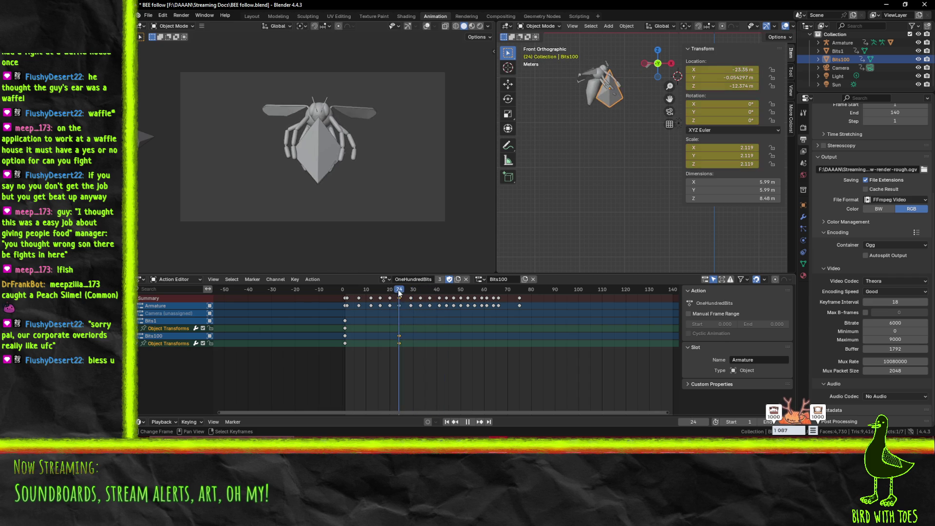
- Tilt Bits100 to -30° on Y and move it along X to -21.665
{"action": "key", "text": "r"}
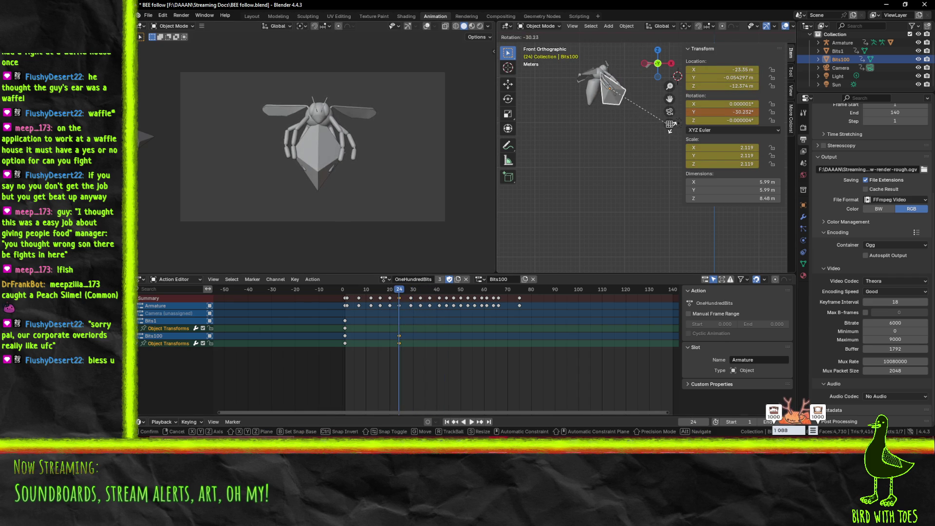
{"action": "key", "text": "ctrl"}
{"action": "left_click", "coordinate": [669, 127]}
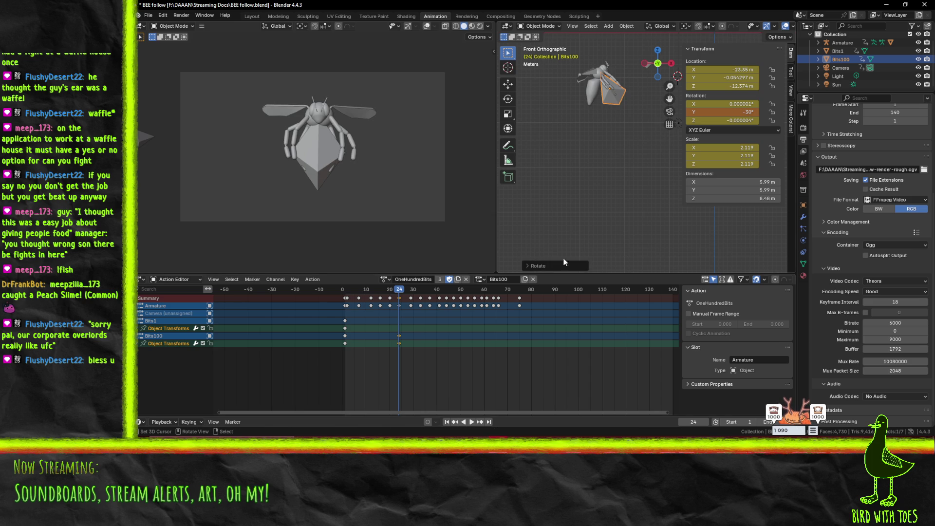
{"action": "key", "text": "g"}
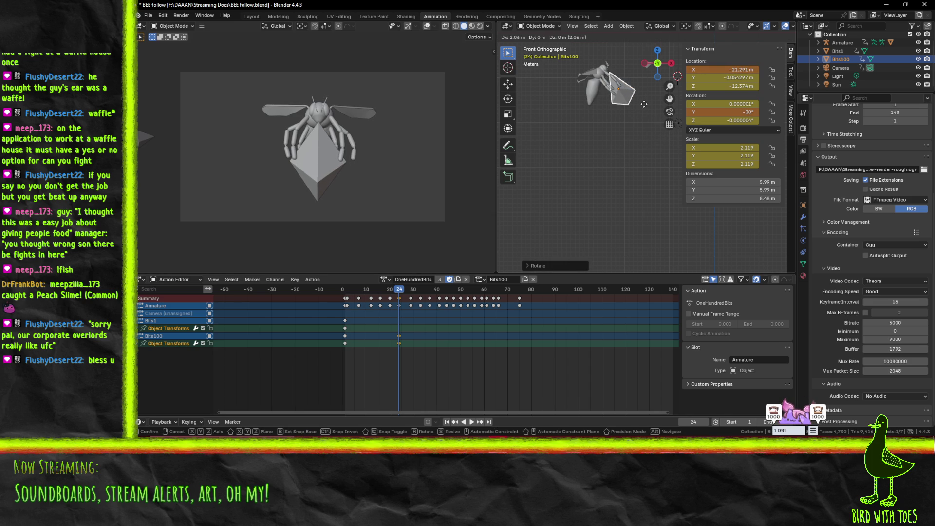
{"action": "left_click", "coordinate": [642, 104]}
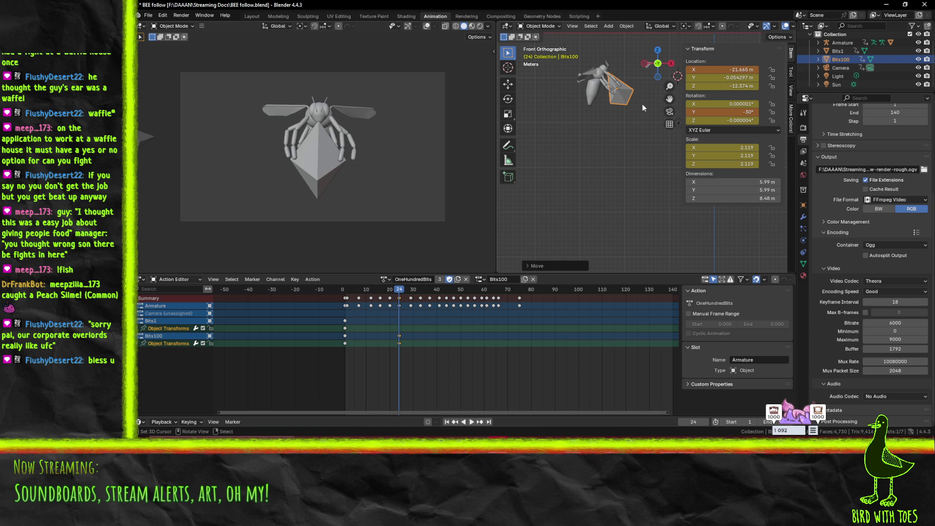
- Shift the Bits100 grip keyframe from frame 24 to frame 25
{"action": "key", "text": "ctrl+shift+space"}
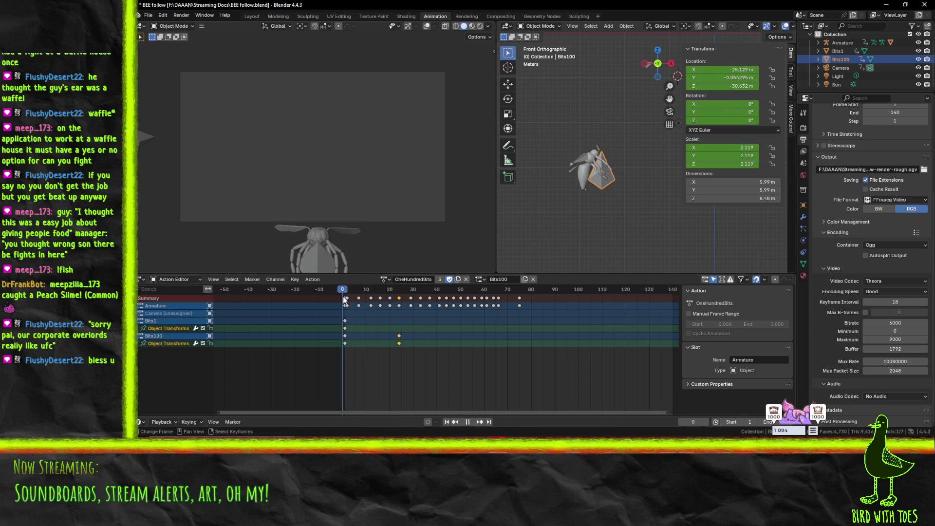
{"action": "mouse_move", "coordinate": [401, 290]}
{"action": "left_mouse_down"}
{"action": "mouse_move", "coordinate": [388, 290]}
{"action": "mouse_move", "coordinate": [412, 292]}
{"action": "left_mouse_up"}
{"action": "scroll", "coordinate": [408, 332], "scroll_direction": "up", "scroll_amount": 3}
{"action": "scroll", "coordinate": [407, 331], "scroll_direction": "up", "scroll_amount": 2}
{"action": "key", "text": "Left"}
{"action": "key", "text": "Left"}
{"action": "key", "text": "Left"}
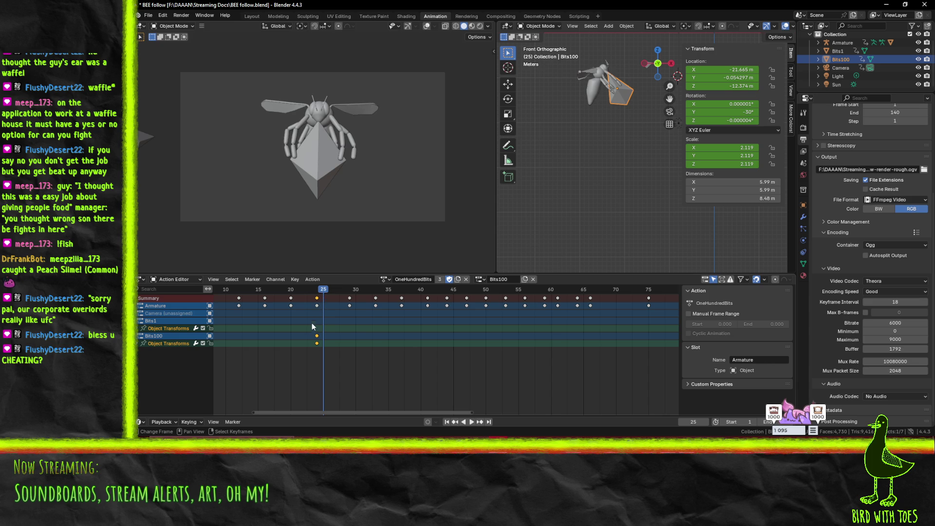
{"action": "key", "text": "g"}
{"action": "left_click", "coordinate": [329, 329]}
{"action": "mouse_move", "coordinate": [324, 291]}
{"action": "left_mouse_down"}
{"action": "mouse_move", "coordinate": [574, 284]}
{"action": "mouse_move", "coordinate": [321, 280]}
{"action": "left_mouse_up"}
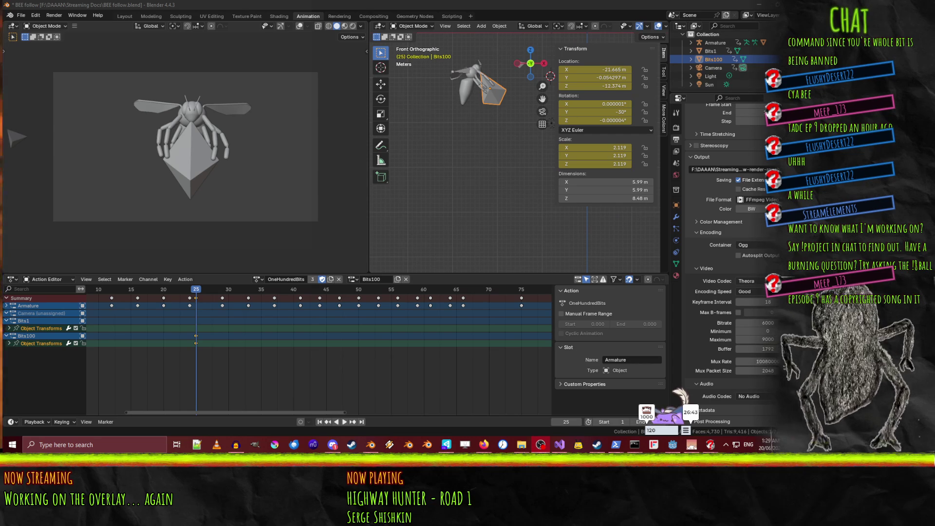
- Go to frame 25 and toggle the gem into Edit Mode and back to Object Mode
{"action": "middle_click_drag", "start_coordinate": [419, 138], "coordinate": [478, 150]}
{"action": "scroll", "coordinate": [479, 154], "scroll_direction": "up", "scroll_amount": 2}
{"action": "middle_click_drag", "start_coordinate": [428, 175], "coordinate": [502, 176]}
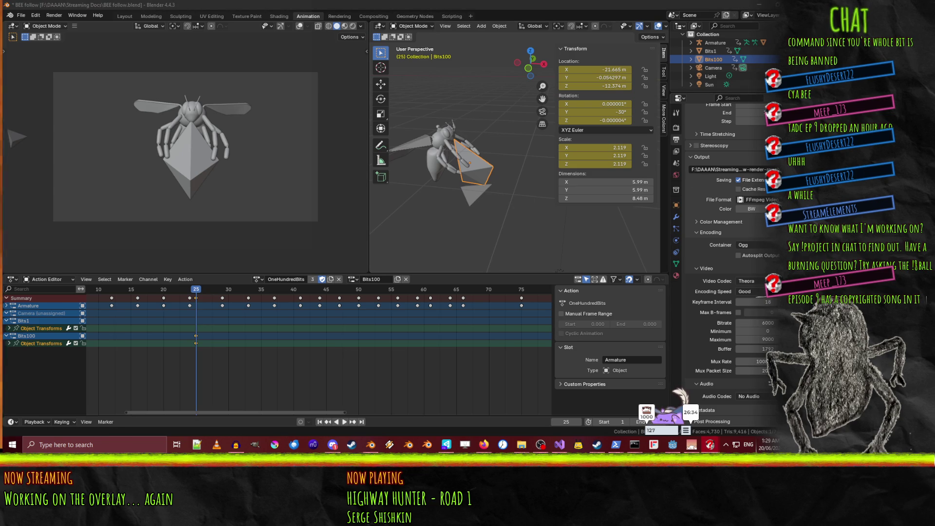
{"action": "mouse_move", "coordinate": [202, 292]}
{"action": "left_mouse_down"}
{"action": "mouse_move", "coordinate": [214, 292]}
{"action": "mouse_move", "coordinate": [185, 292]}
{"action": "mouse_move", "coordinate": [196, 292]}
{"action": "left_mouse_up"}
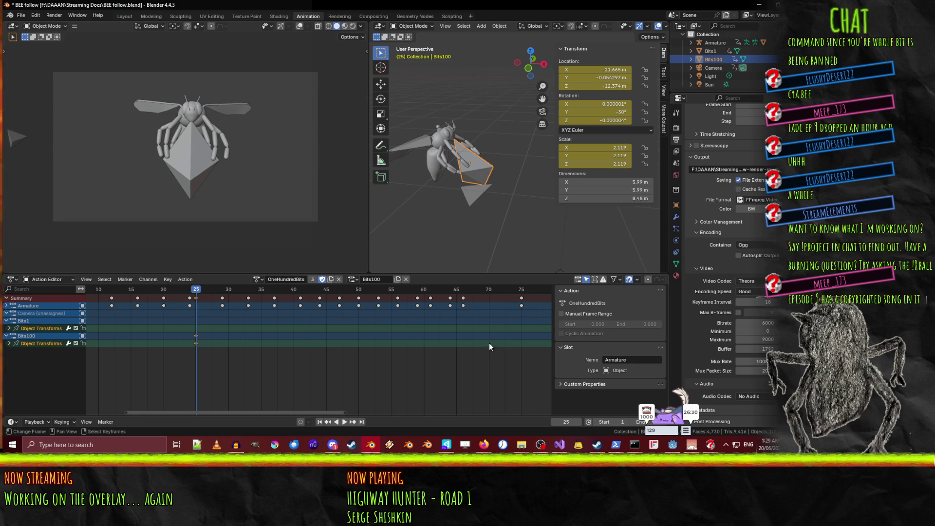
{"action": "key", "text": "Tab"}
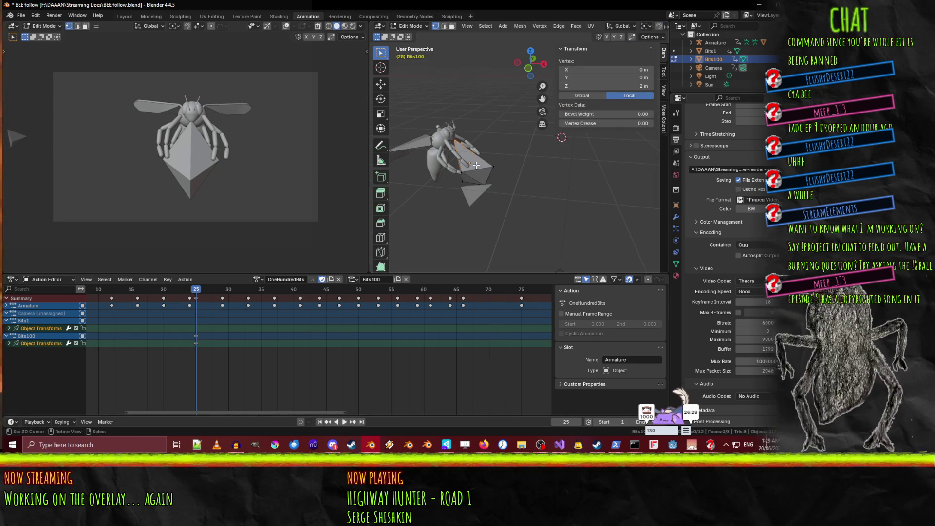
{"action": "key", "text": "Tab"}
- Select the bee Armature and switch it from Object Mode into Pose Mode
{"action": "left_click", "coordinate": [398, 25]}
{"action": "left_click", "coordinate": [414, 143]}
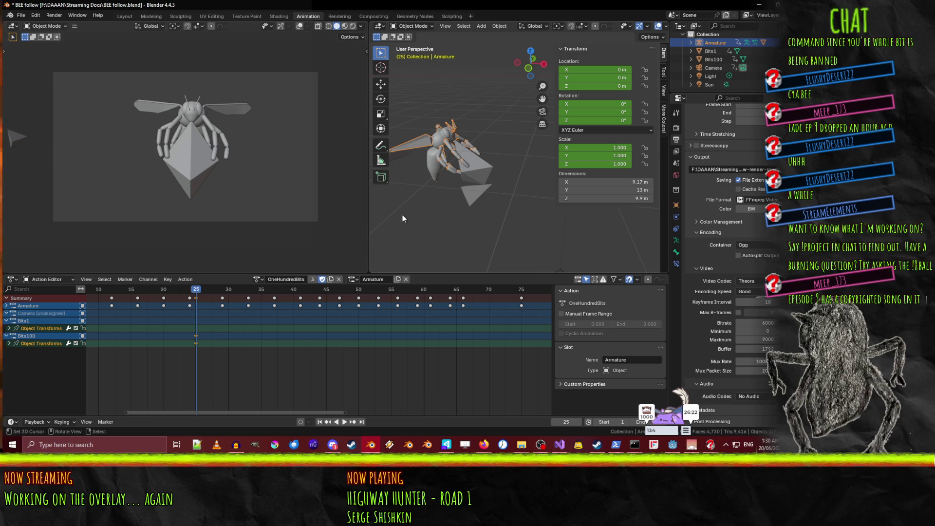
{"action": "key", "text": "Tab"}
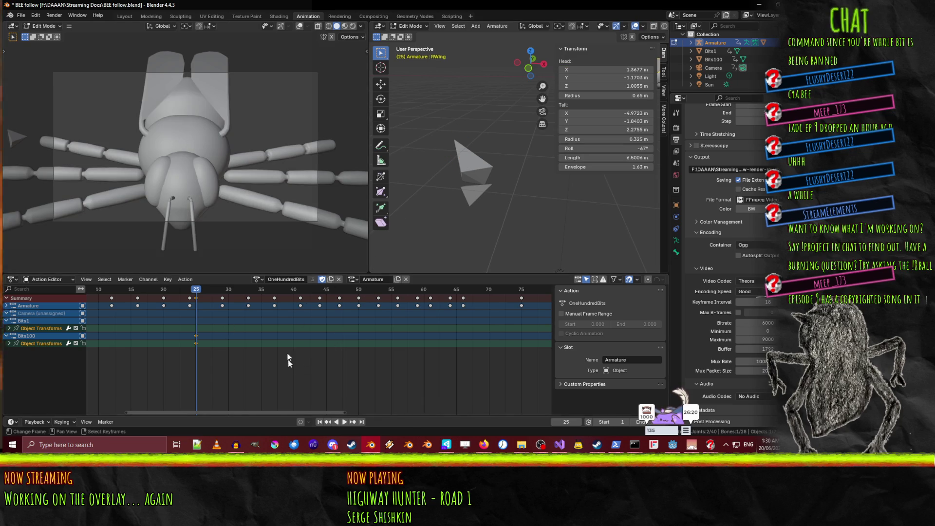
{"action": "key", "text": "Tab"}
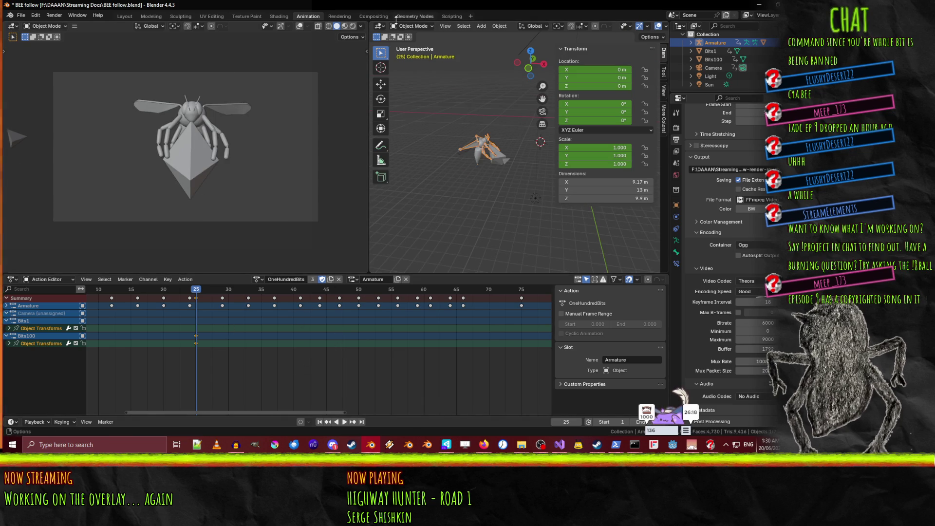
{"action": "left_click", "coordinate": [412, 26]}
{"action": "left_click", "coordinate": [407, 55]}
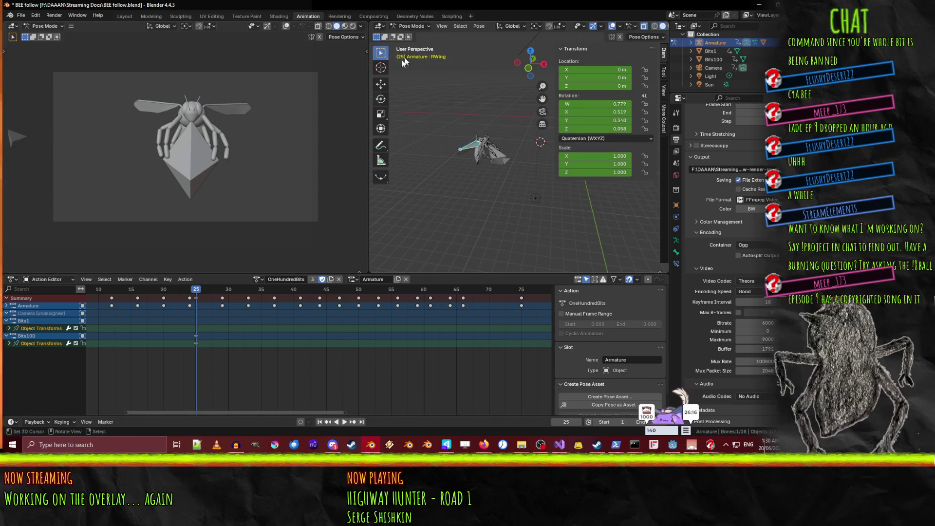
{"action": "key", "text": "space"}
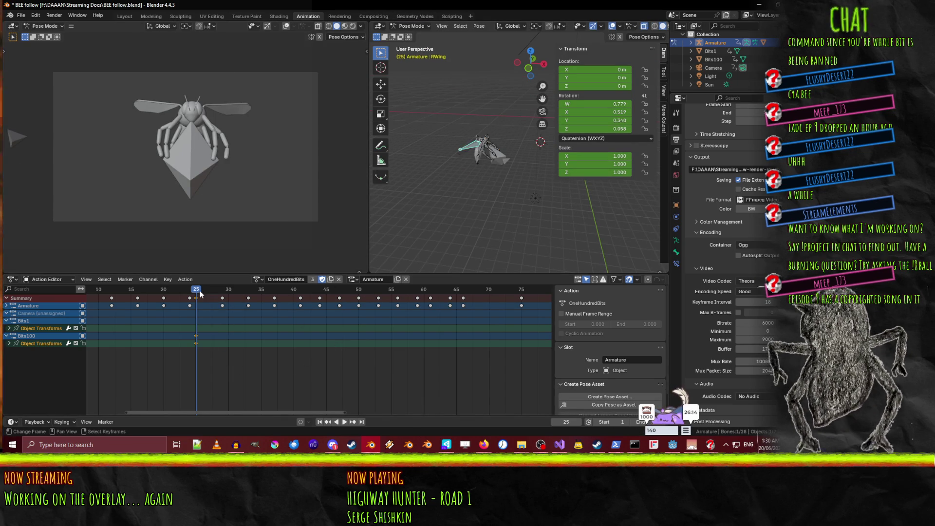
{"action": "key", "text": "space"}
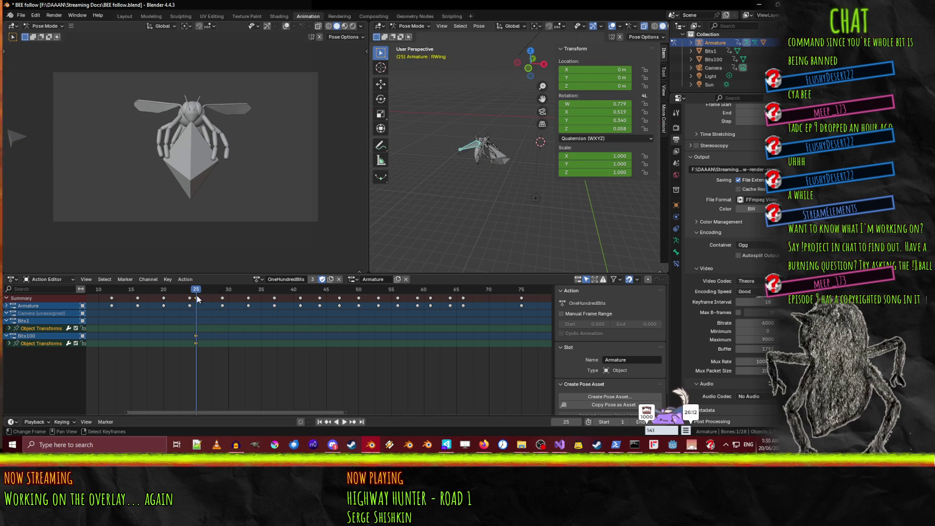
- Select all the bee's bones and check the keyframes around frame 28
{"action": "middle_click_drag", "start_coordinate": [451, 194], "coordinate": [455, 170]}
{"action": "key", "text": "a"}
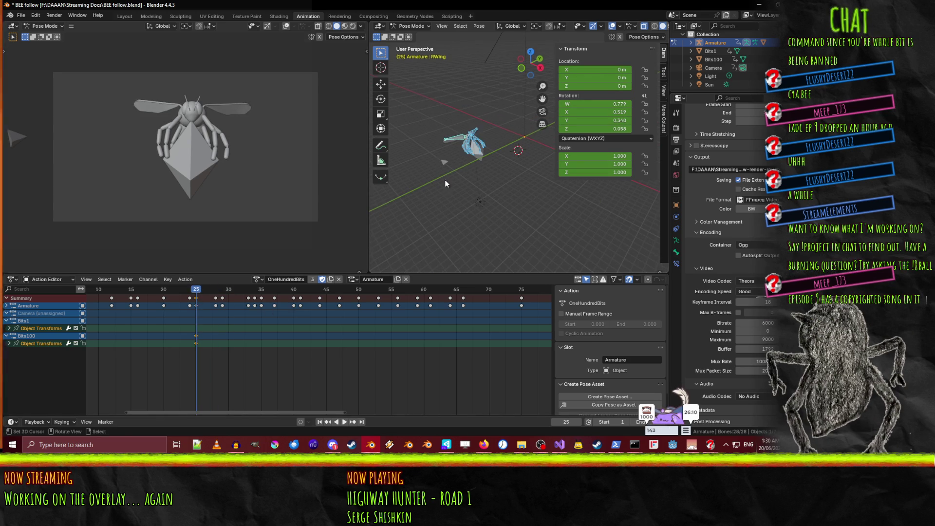
{"action": "scroll", "coordinate": [212, 337], "scroll_direction": "up", "scroll_amount": 2}
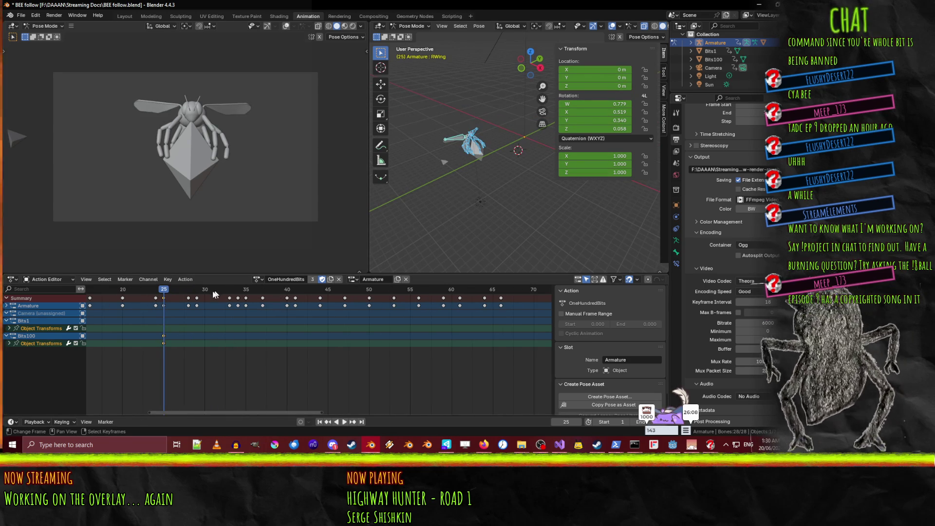
{"action": "left_click", "coordinate": [189, 297]}
{"action": "key", "text": "space"}
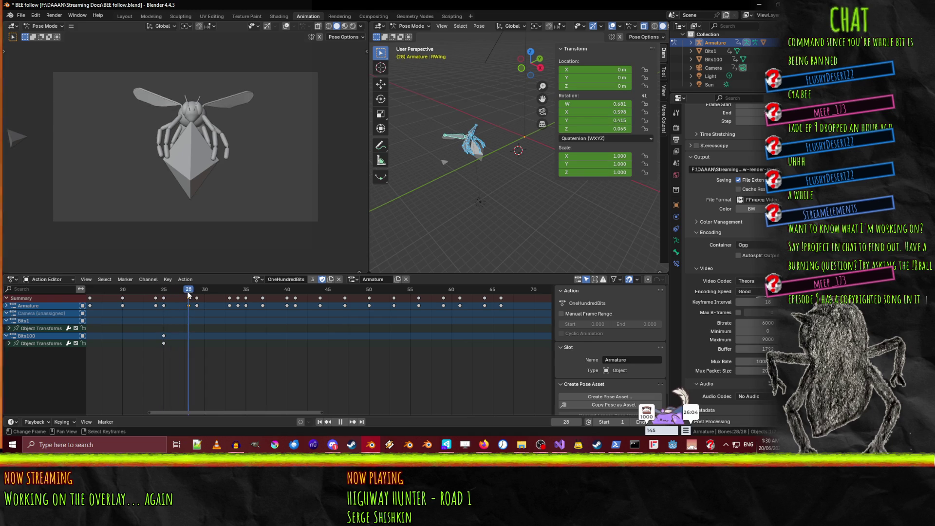
{"action": "key", "text": "space"}
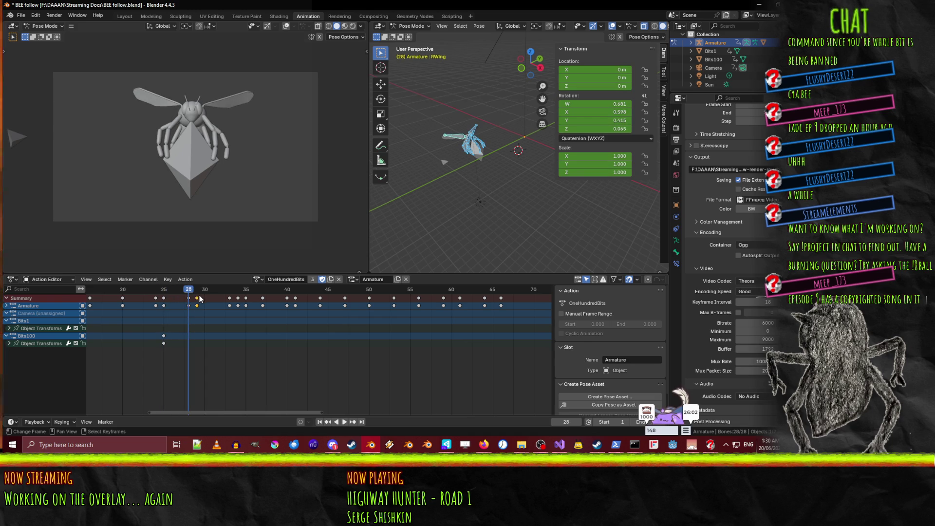
- Box-select the Armature keyframes from frame 29 to 66 and delete them
{"action": "left_click", "coordinate": [196, 297]}
{"action": "key", "text": "b"}
{"action": "mouse_move", "coordinate": [200, 295]}
{"action": "left_mouse_down"}
{"action": "mouse_move", "coordinate": [550, 327]}
{"action": "mouse_move", "coordinate": [484, 335]}
{"action": "left_mouse_up"}
{"action": "key", "text": "x"}
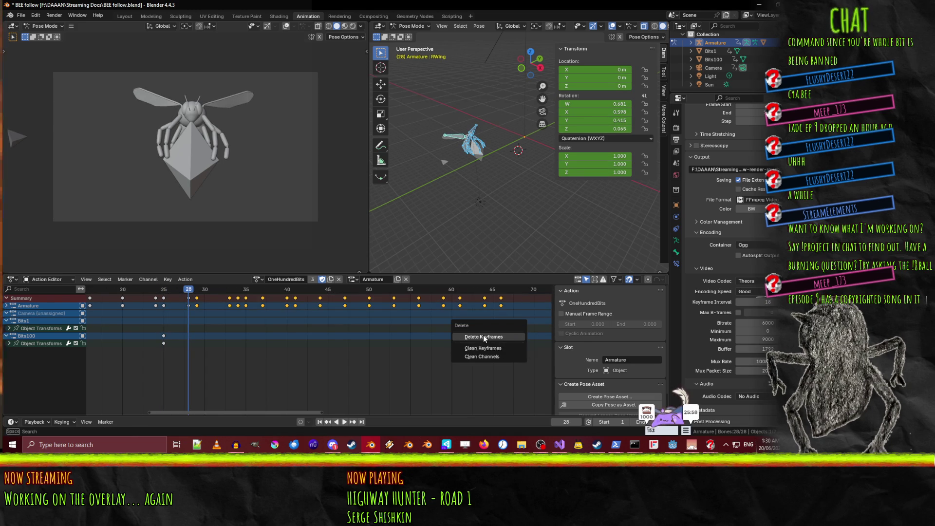
{"action": "left_click", "coordinate": [483, 334]}
{"action": "scroll", "coordinate": [459, 311], "scroll_direction": "down", "scroll_amount": 3}
{"action": "middle_click_drag", "start_coordinate": [459, 311], "coordinate": [252, 326]}
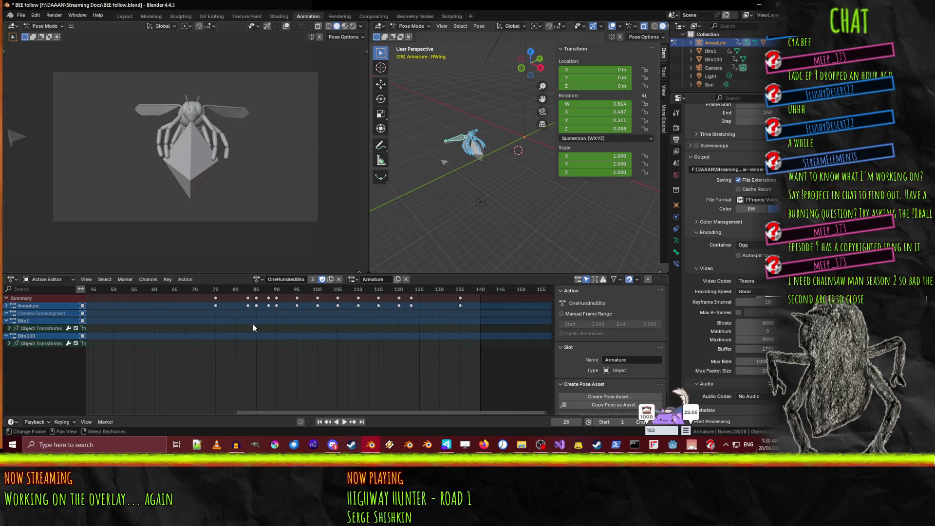
- Box-select the Armature keyframes from frame 75 to 135 and delete them
{"action": "mouse_move", "coordinate": [201, 288]}
{"action": "left_mouse_down"}
{"action": "mouse_move", "coordinate": [425, 336]}
{"action": "mouse_move", "coordinate": [464, 332]}
{"action": "left_mouse_up"}
{"action": "key", "text": "x"}
{"action": "left_click", "coordinate": [463, 332]}
{"action": "mouse_move", "coordinate": [344, 330]}
{"action": "middle_mouse_down"}
{"action": "mouse_move", "coordinate": [407, 330]}
{"action": "mouse_move", "coordinate": [137, 341]}
{"action": "mouse_move", "coordinate": [269, 352]}
{"action": "middle_mouse_up"}
- Play and scrub the action to confirm the animation now ends at frame 28
{"action": "key", "text": "space"}
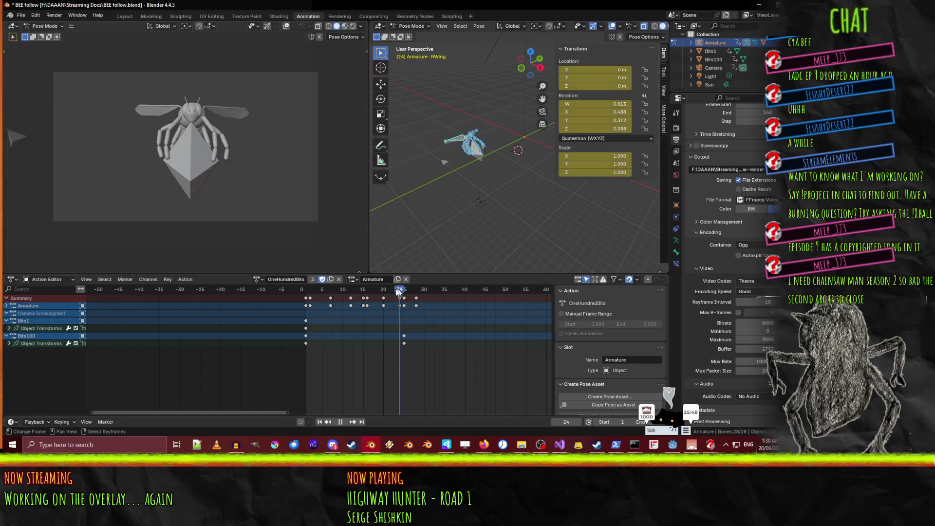
{"action": "left_click", "coordinate": [314, 291]}
{"action": "left_click_drag", "start_coordinate": [314, 294], "coordinate": [424, 303]}
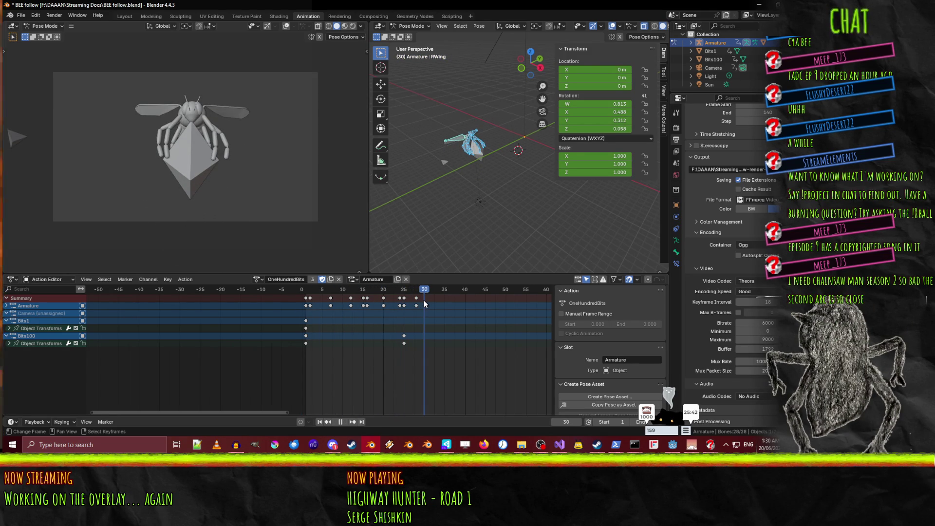
{"action": "mouse_move", "coordinate": [424, 303]}
{"action": "left_mouse_down"}
{"action": "mouse_move", "coordinate": [432, 303]}
{"action": "mouse_move", "coordinate": [408, 304]}
{"action": "mouse_move", "coordinate": [428, 306]}
{"action": "left_mouse_up"}
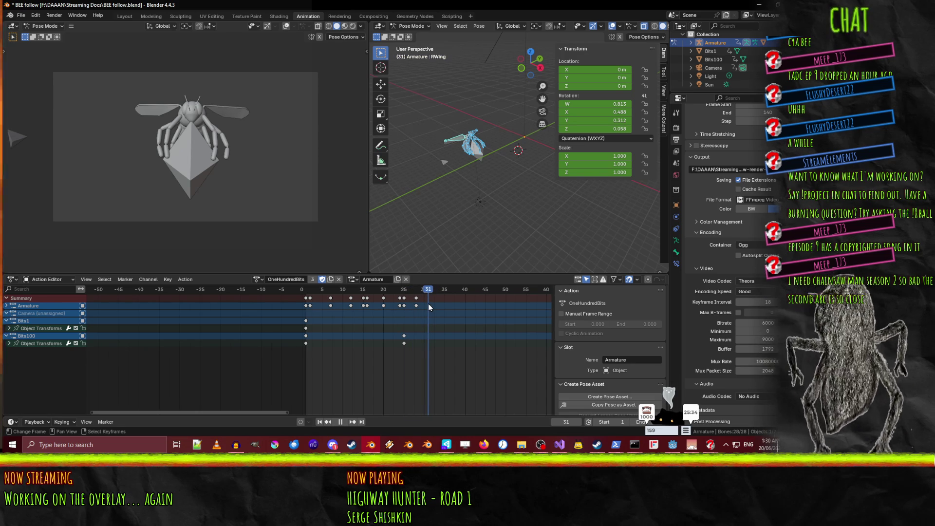
{"action": "left_click_drag", "start_coordinate": [428, 305], "coordinate": [414, 305]}
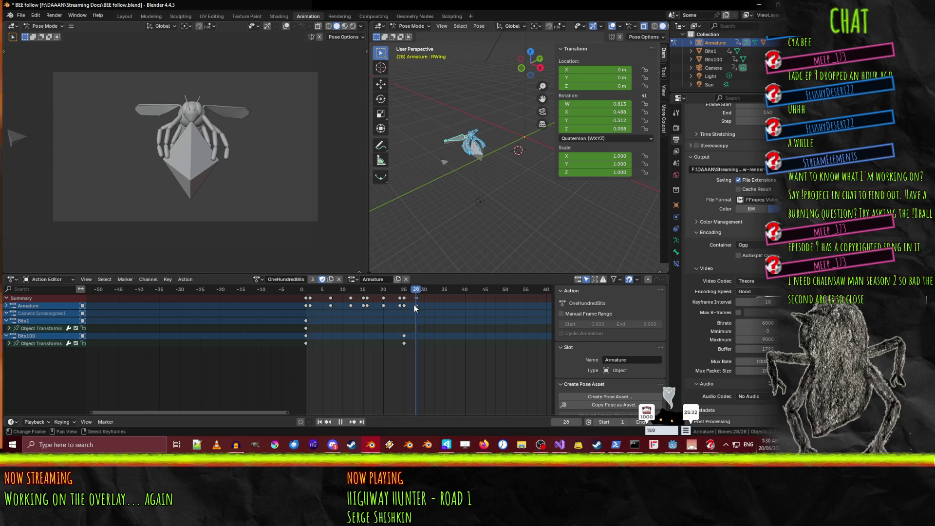
{"action": "mouse_move", "coordinate": [465, 161]}
{"action": "middle_mouse_down"}
{"action": "mouse_move", "coordinate": [452, 146]}
{"action": "mouse_move", "coordinate": [480, 208]}
{"action": "middle_mouse_up"}
{"action": "scroll", "coordinate": [467, 199], "scroll_direction": "up", "scroll_amount": 3}
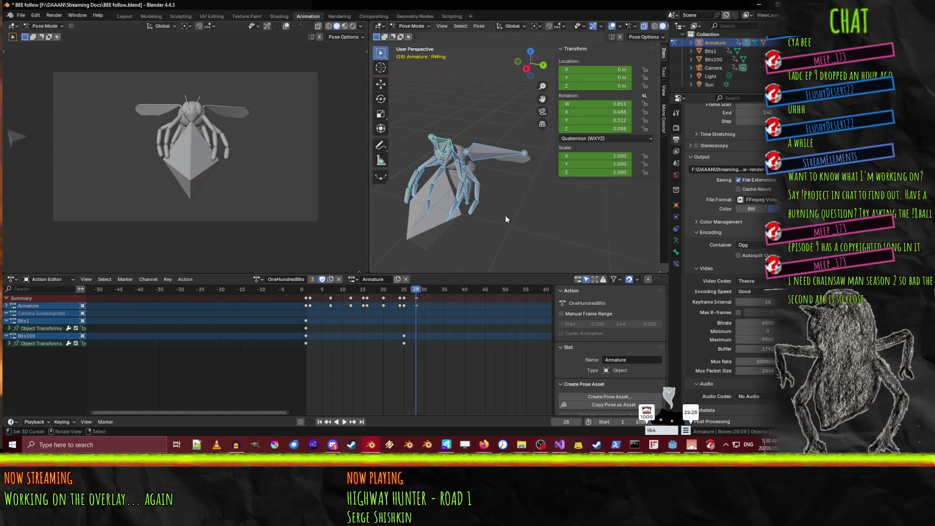
- At frame 25, rotate LMLeg1 around its local X axis and key the pose
{"action": "left_click", "coordinate": [464, 203]}
{"action": "left_click", "coordinate": [462, 189]}
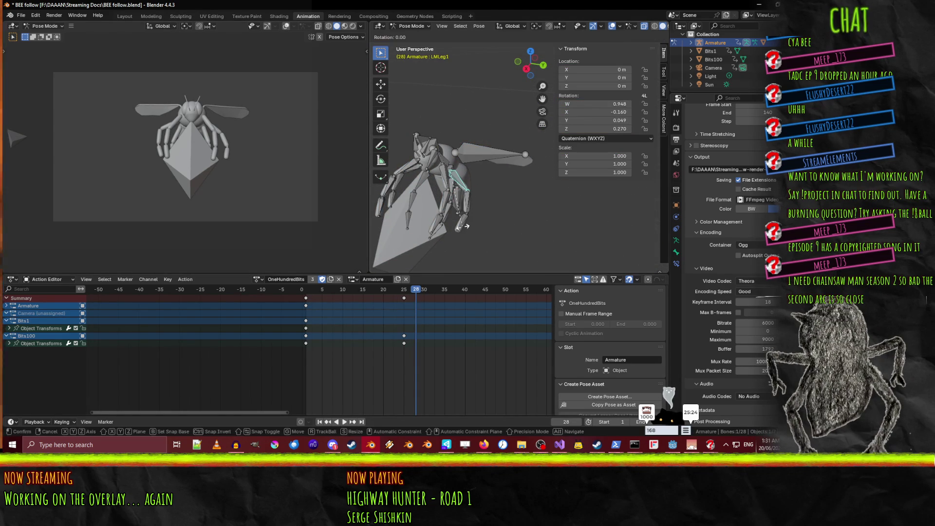
{"action": "left_click_drag", "start_coordinate": [422, 297], "coordinate": [404, 291]}
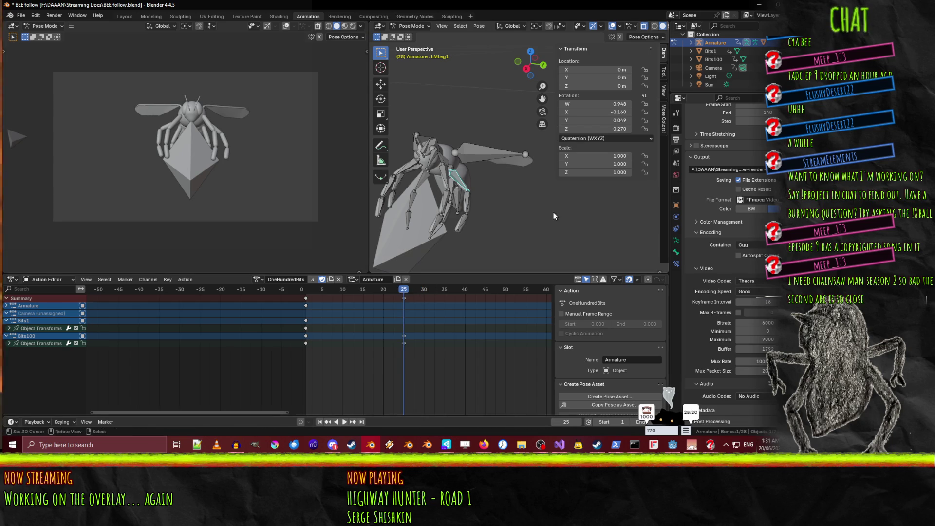
{"action": "key", "text": "r"}
{"action": "key", "text": "x"}
{"action": "key", "text": "x"}
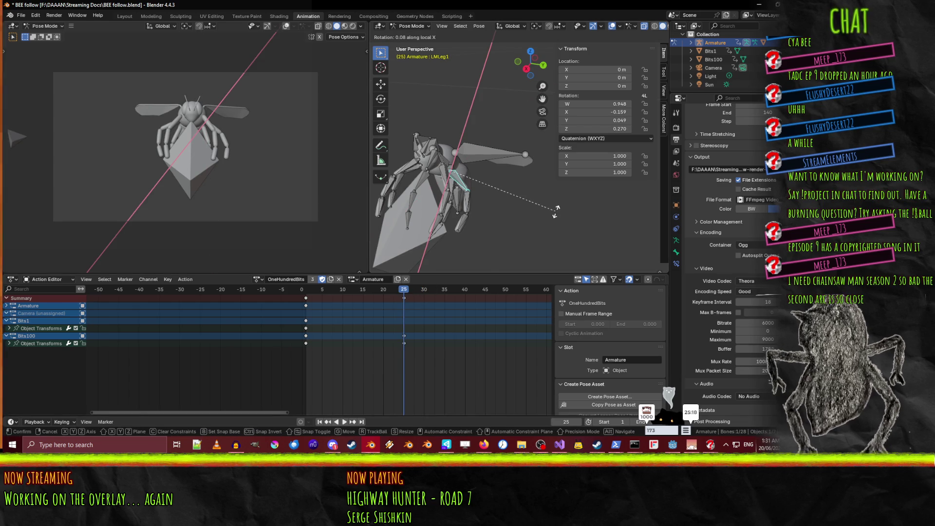
{"action": "left_click", "coordinate": [525, 221]}
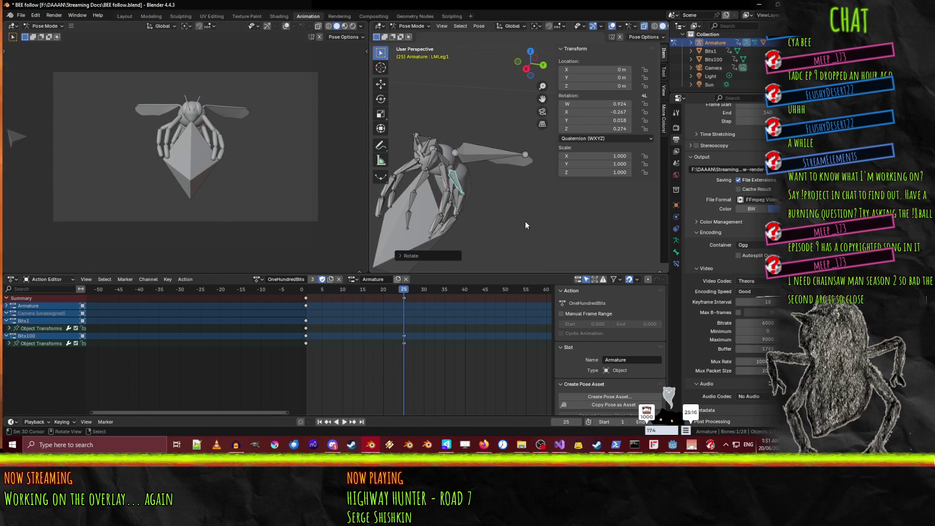
{"action": "key", "text": "i"}
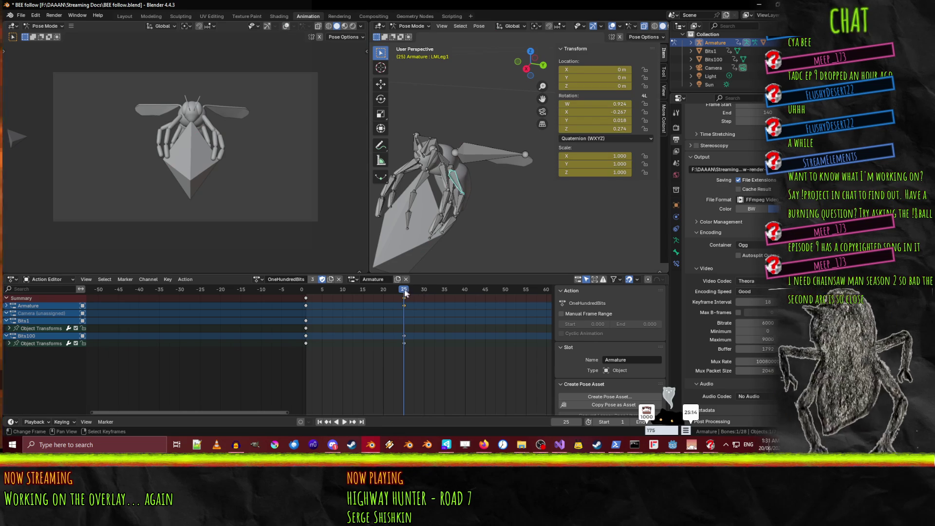
- Review the playback and key the leg pose at frame 27
{"action": "key", "text": "space"}
{"action": "left_click", "coordinate": [388, 290]}
{"action": "left_click_drag", "start_coordinate": [388, 290], "coordinate": [424, 291]}
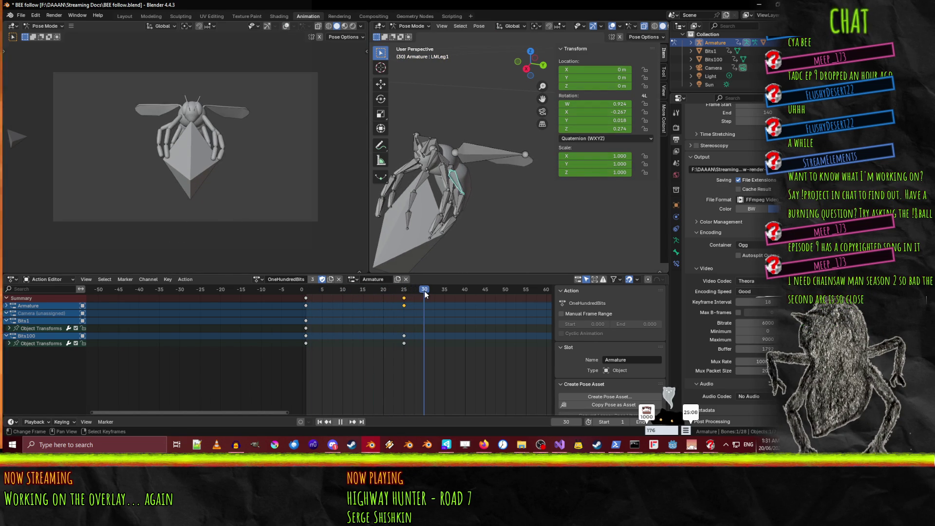
{"action": "key", "text": "space"}
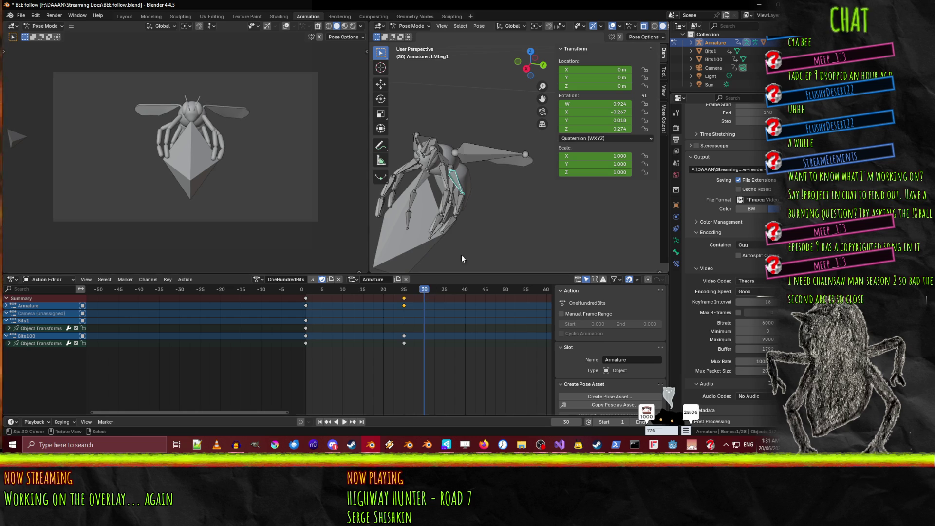
{"action": "left_click_drag", "start_coordinate": [420, 293], "coordinate": [411, 290]}
{"action": "key", "text": "i"}
- Add the lower leg segments and key all the leg bones at frame 27
{"action": "left_click", "coordinate": [467, 214]}
{"action": "left_click", "coordinate": [461, 209]}
{"action": "left_click", "coordinate": [443, 232]}
{"action": "key", "text": "i"}
{"action": "left_click", "coordinate": [456, 183]}
{"action": "left_click_drag", "start_coordinate": [421, 295], "coordinate": [439, 295]}
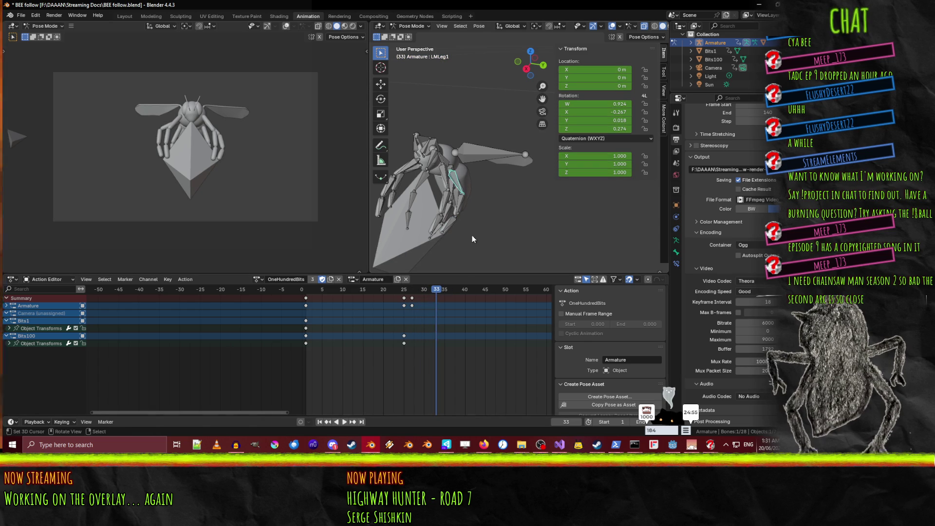
- Rotate the upper leg bone on local X and key the leg pose at frame 33
{"action": "key", "text": "r"}
{"action": "key", "text": "x"}
{"action": "key", "text": "x"}
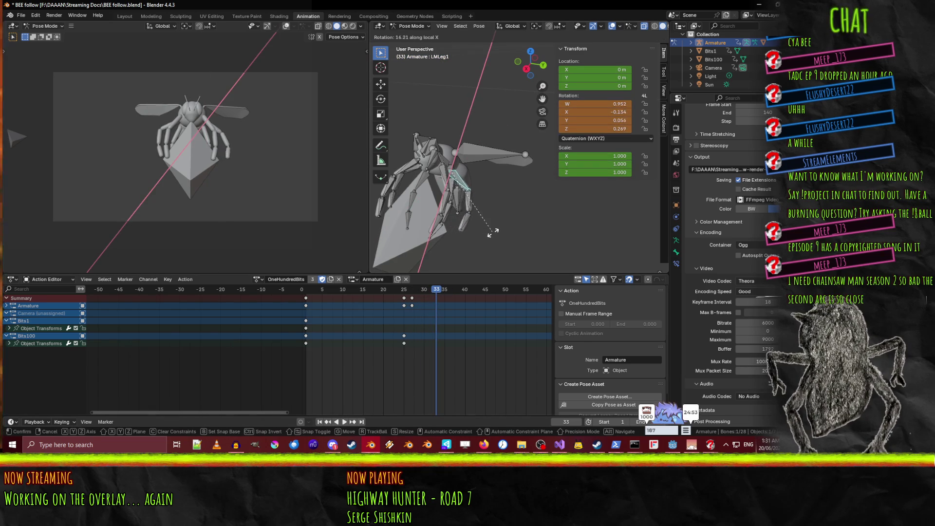
{"action": "left_click", "coordinate": [461, 216]}
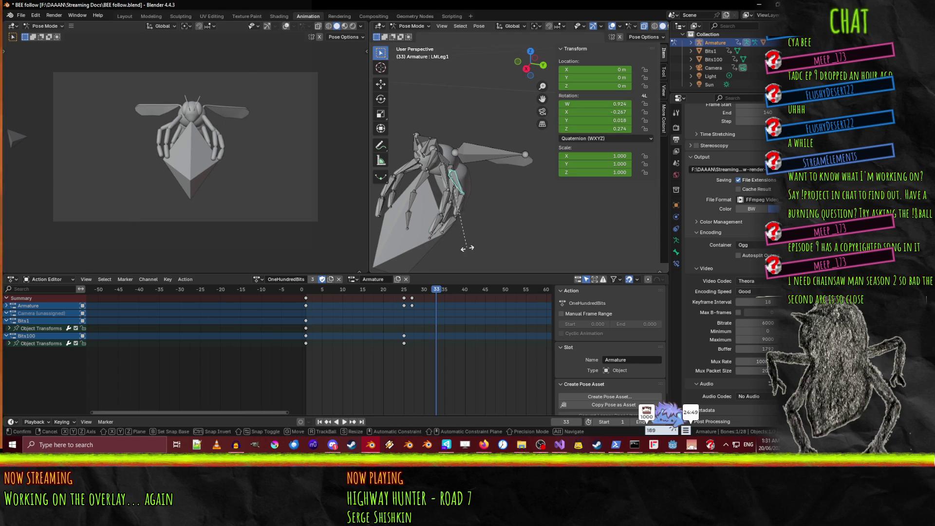
{"action": "key", "text": "r"}
{"action": "left_click", "coordinate": [492, 243]}
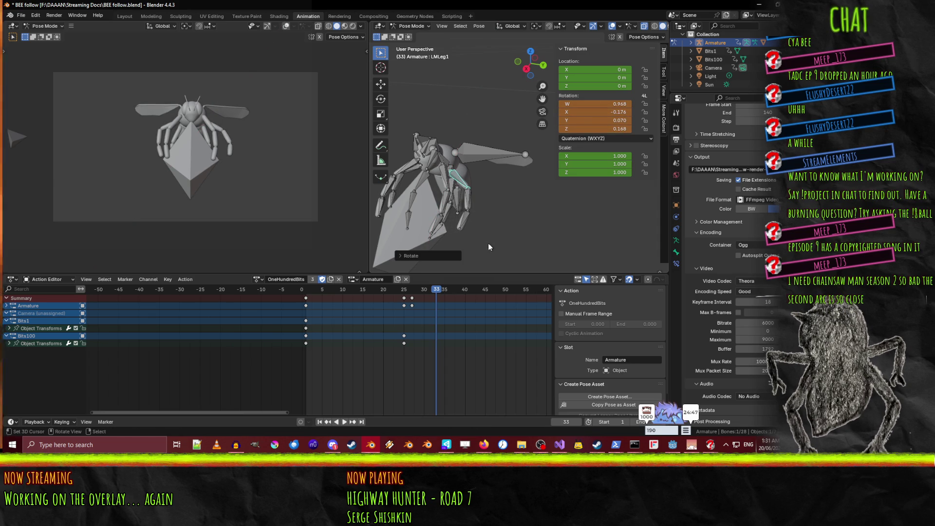
{"action": "left_click", "coordinate": [469, 214]}
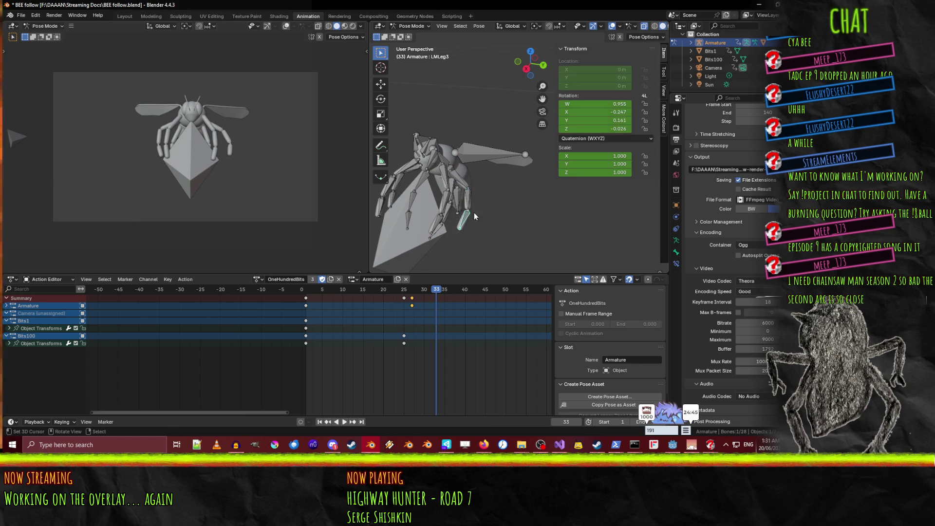
{"action": "left_click", "coordinate": [474, 219]}
{"action": "key", "text": "i"}
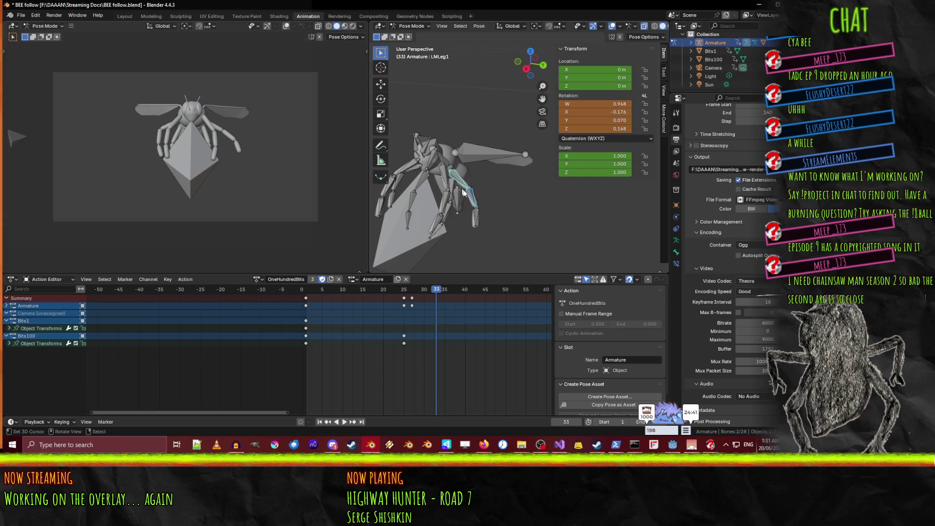
- At frame 38, rotate LMLeg1, LMLeg2 and LMLeg3 into a tighter curl and key it
{"action": "left_click", "coordinate": [466, 193], "text": "shift"}
{"action": "left_click_drag", "start_coordinate": [444, 289], "coordinate": [447, 291]}
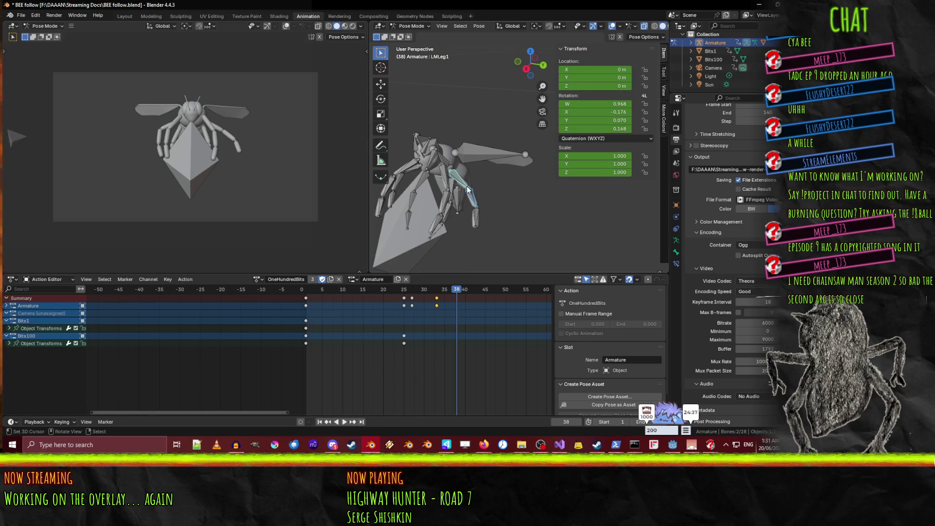
{"action": "key", "text": "r"}
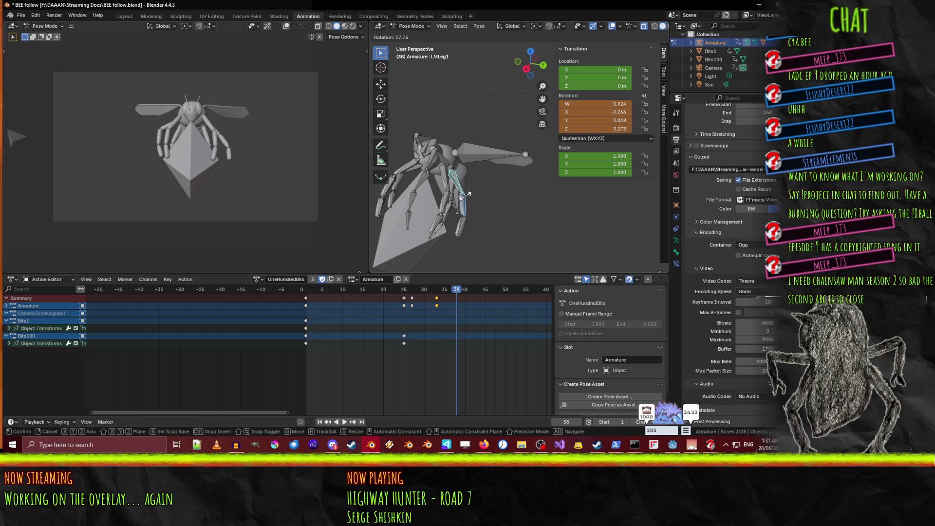
{"action": "left_click", "coordinate": [466, 196]}
{"action": "left_click", "coordinate": [472, 214]}
{"action": "key", "text": "r"}
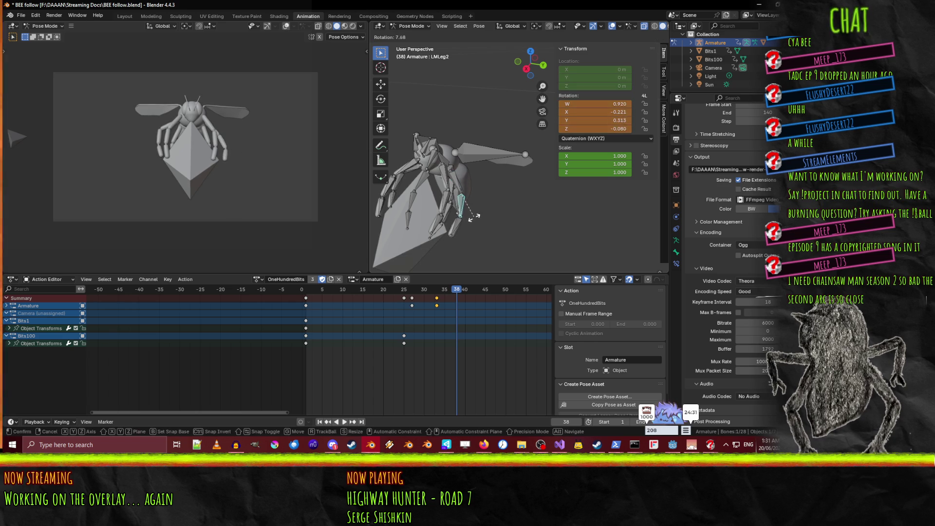
{"action": "left_click", "coordinate": [471, 217]}
{"action": "left_click", "coordinate": [452, 230]}
{"action": "key", "text": "r"}
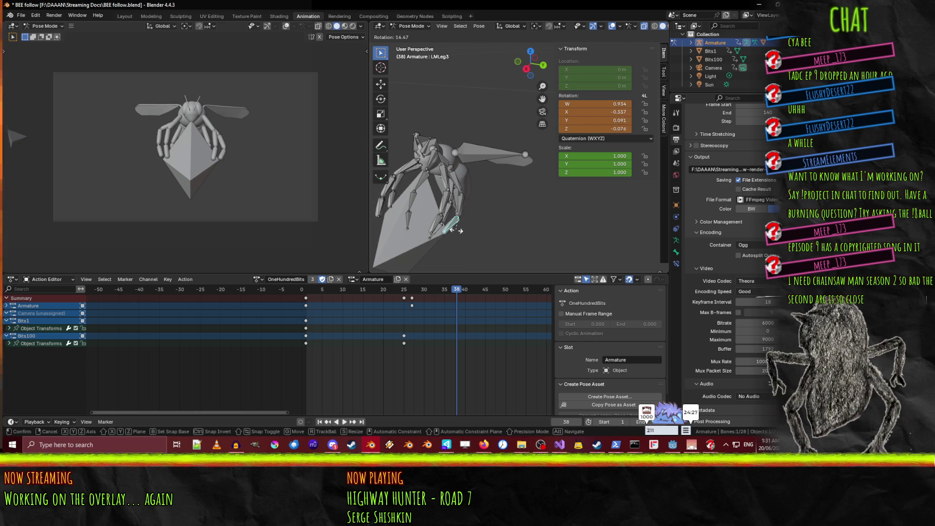
{"action": "left_click", "coordinate": [453, 230]}
{"action": "left_click", "coordinate": [466, 195]}
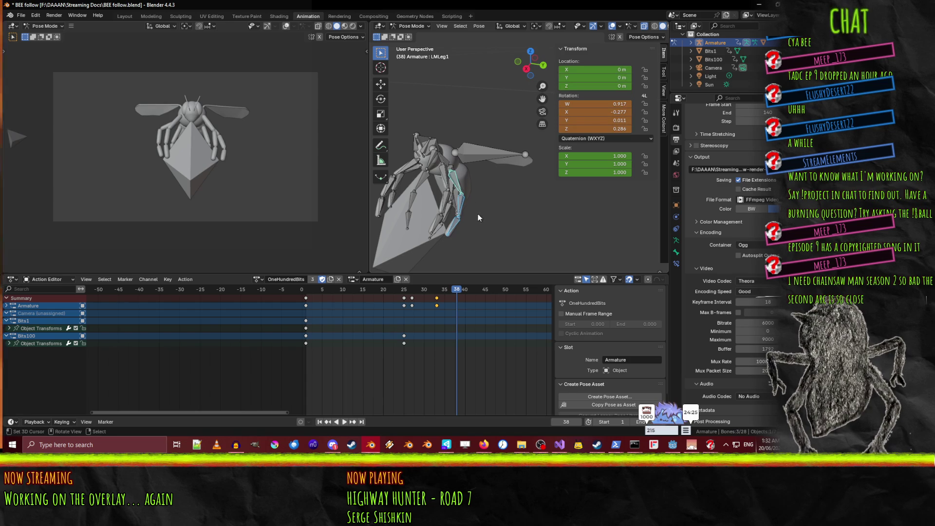
{"action": "key", "text": "i"}
- Review the leg motion and re-rotate LMLeg1 at frame 40
{"action": "mouse_move", "coordinate": [457, 291]}
{"action": "left_mouse_down"}
{"action": "mouse_move", "coordinate": [409, 291]}
{"action": "mouse_move", "coordinate": [456, 289]}
{"action": "left_mouse_up"}
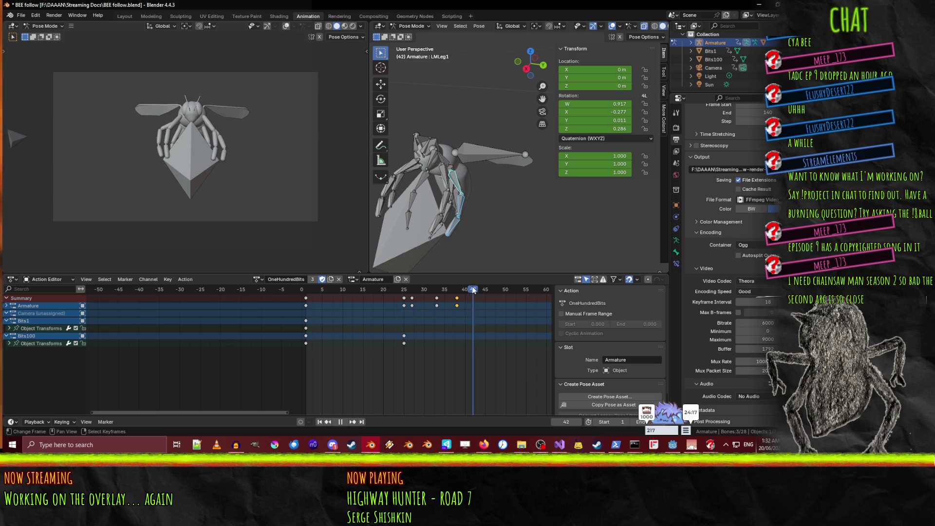
{"action": "left_click", "coordinate": [453, 180]}
{"action": "key", "text": "r"}
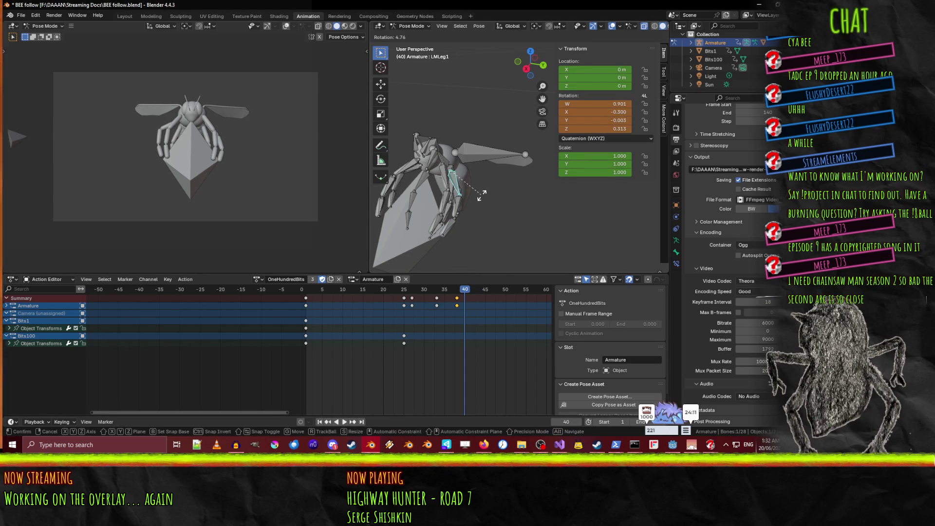
{"action": "left_click", "coordinate": [482, 196]}
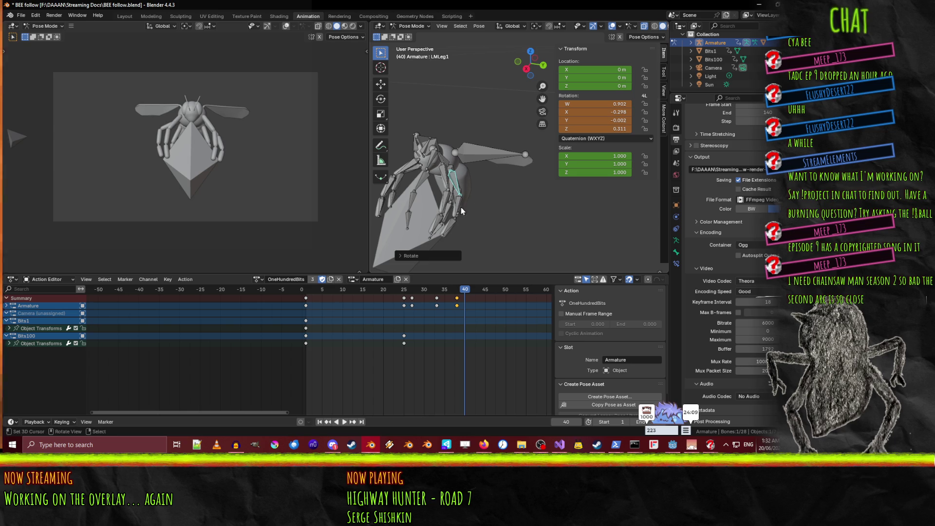
{"action": "left_click", "coordinate": [452, 230], "text": "ctrl"}
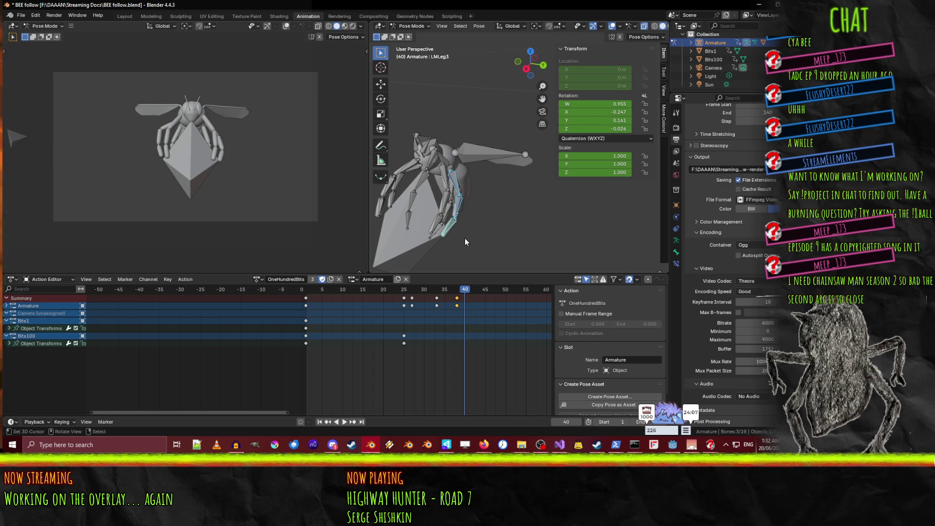
{"action": "mouse_move", "coordinate": [463, 290]}
{"action": "left_mouse_down"}
{"action": "mouse_move", "coordinate": [442, 292]}
{"action": "mouse_move", "coordinate": [466, 295]}
{"action": "left_mouse_up"}
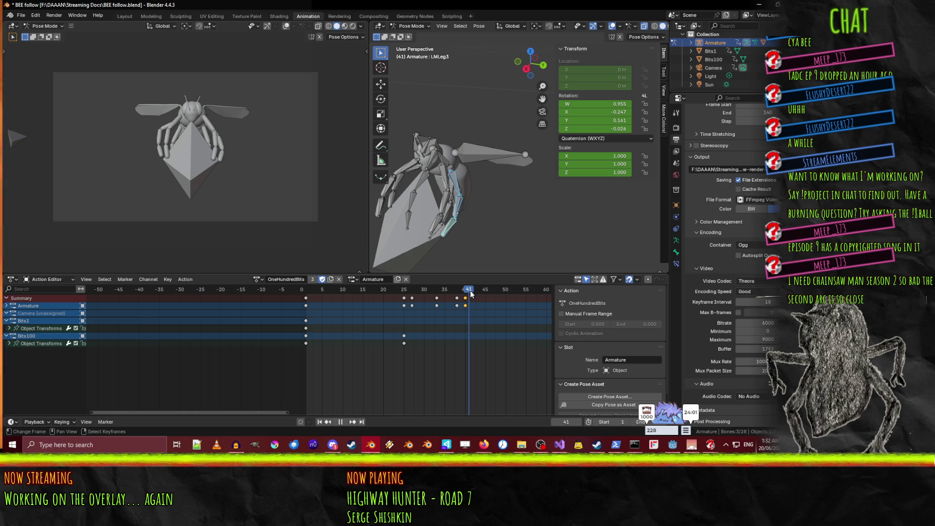
- Delete the selected keyframes, undo it, and re-key the leg pose at frame 40
{"action": "key", "text": "x"}
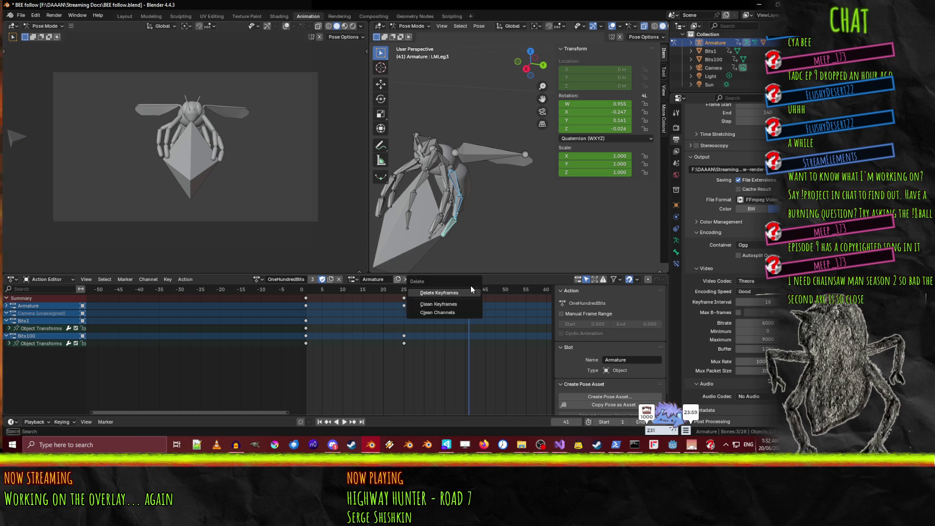
{"action": "left_click", "coordinate": [459, 296]}
{"action": "key", "text": "space"}
{"action": "left_click_drag", "start_coordinate": [440, 291], "coordinate": [468, 292]}
{"action": "key", "text": "ctrl+z"}
{"action": "key", "text": "space"}
{"action": "left_click", "coordinate": [466, 298]}
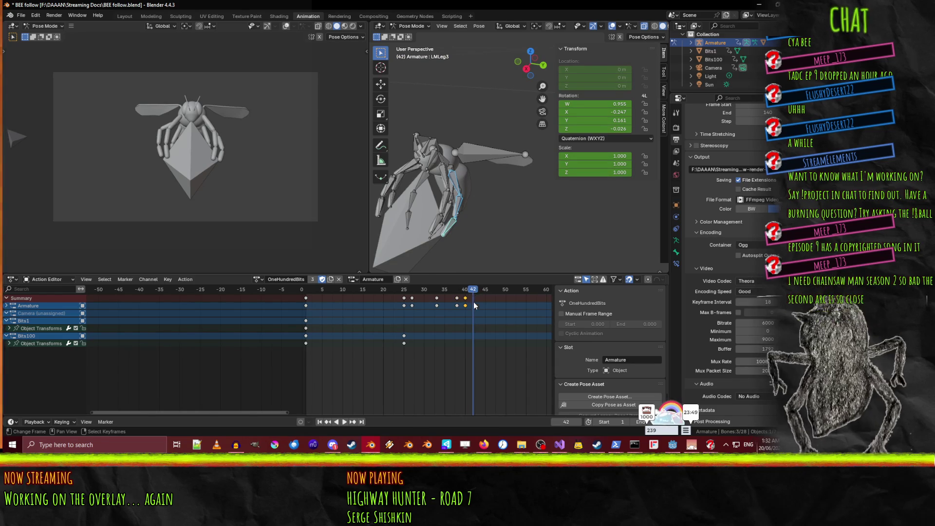
{"action": "key", "text": "i"}
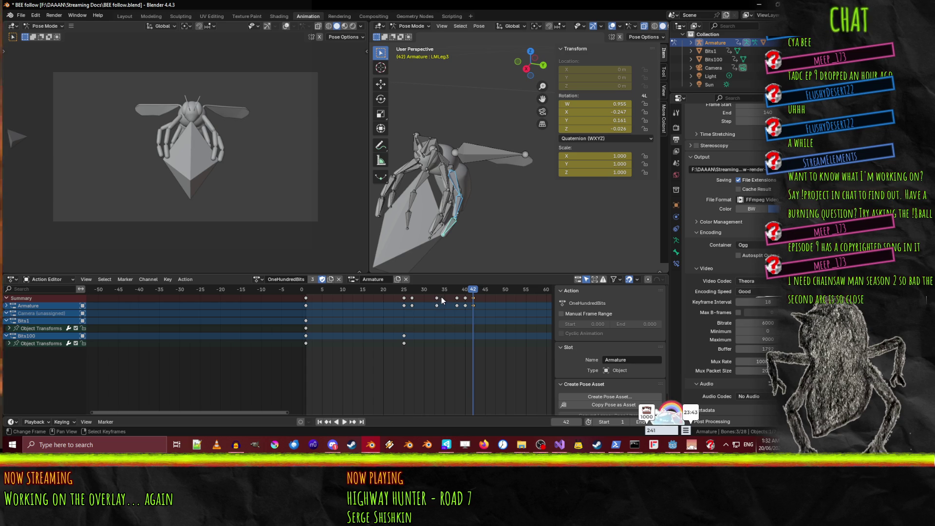
- Duplicate the frame-38 and frame-41 leg keyframes to around frames 50–58
{"action": "left_click", "coordinate": [457, 305]}
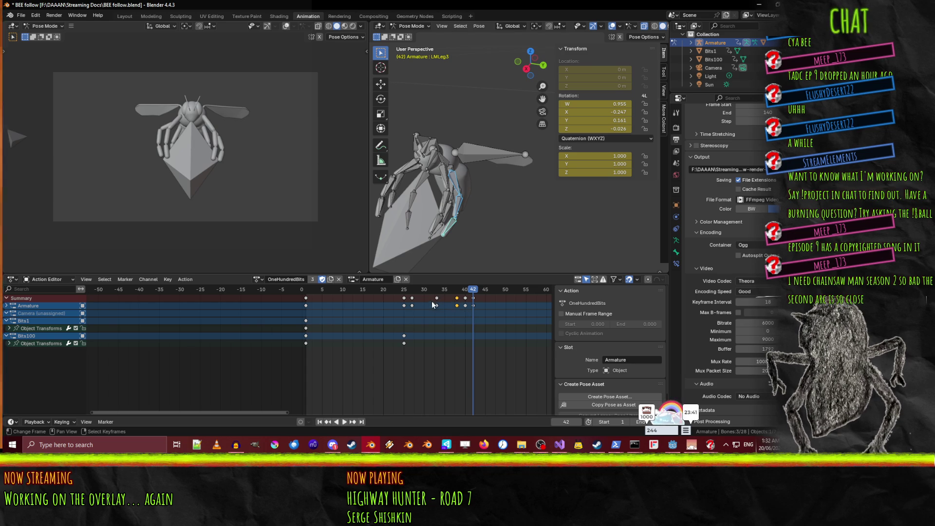
{"action": "key", "text": "shift+d"}
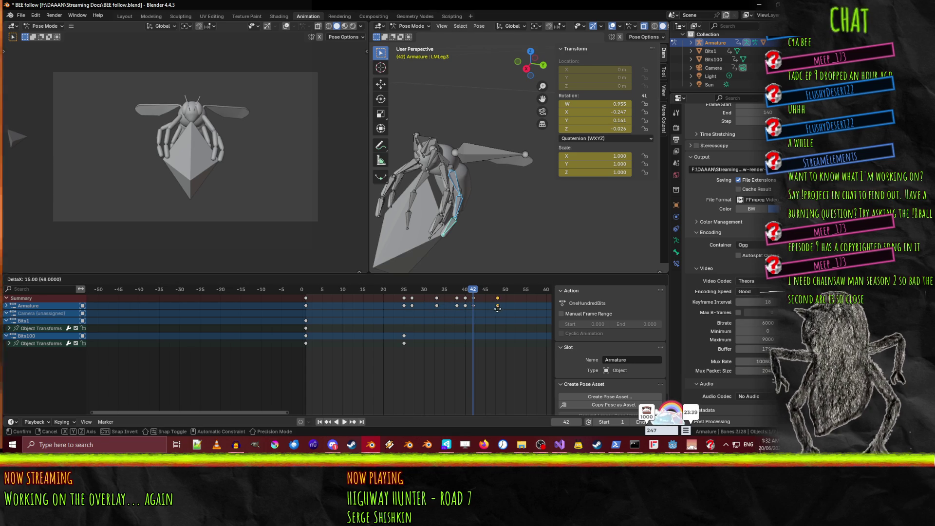
{"action": "left_click", "coordinate": [477, 310]}
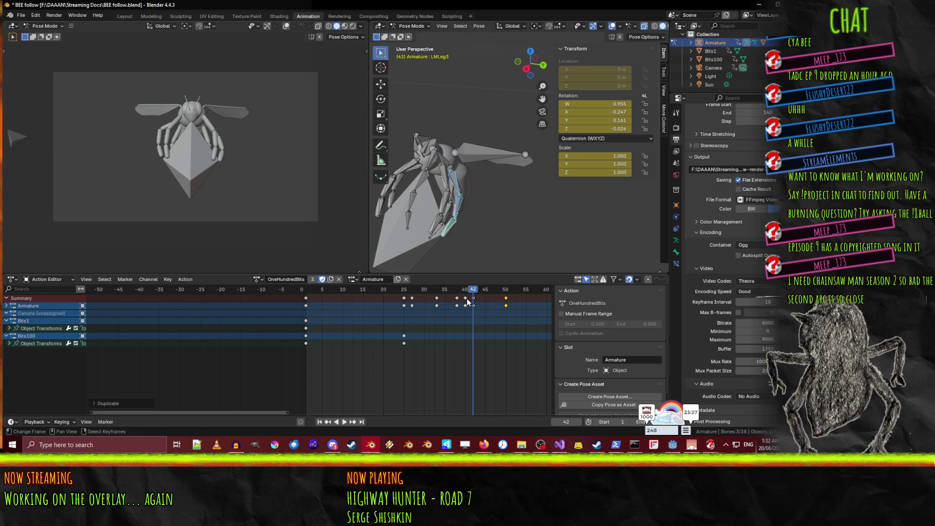
{"action": "left_click_drag", "start_coordinate": [471, 290], "coordinate": [507, 291]}
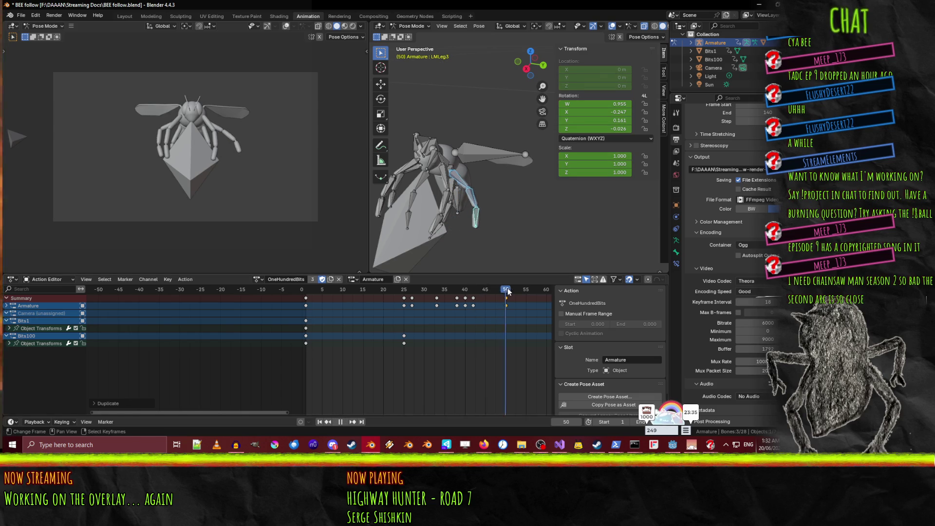
{"action": "left_click", "coordinate": [466, 306], "text": "shift"}
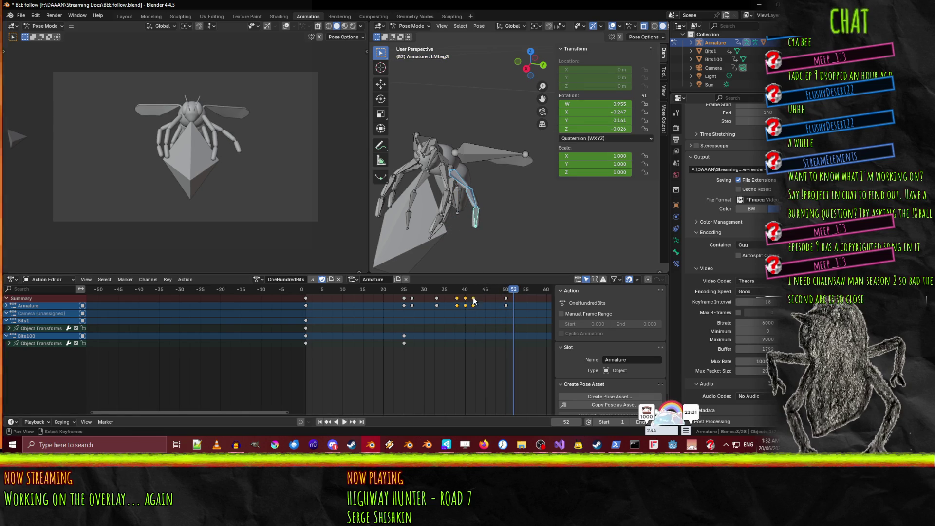
{"action": "key", "text": "g"}
{"action": "left_click", "coordinate": [531, 331]}
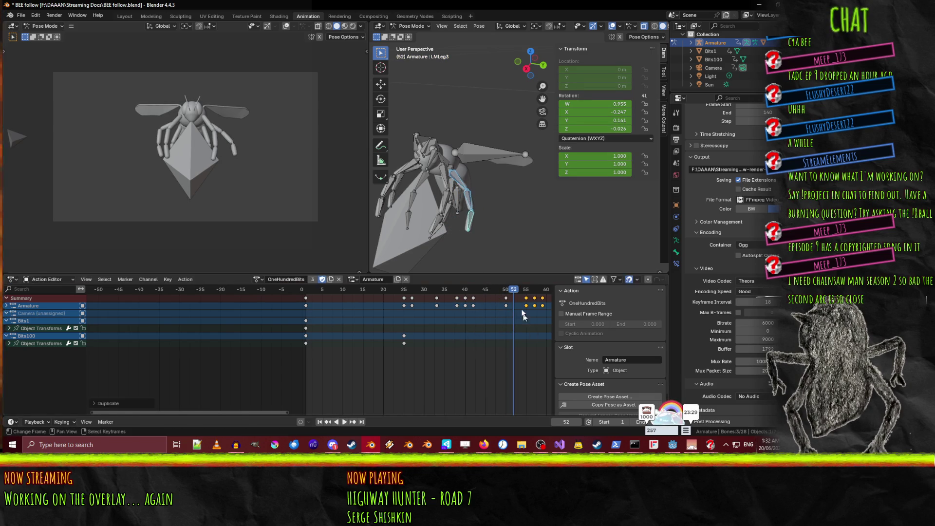
- Play back the extended leg animation to review its timing
{"action": "left_click", "coordinate": [470, 291]}
{"action": "key", "text": "space"}
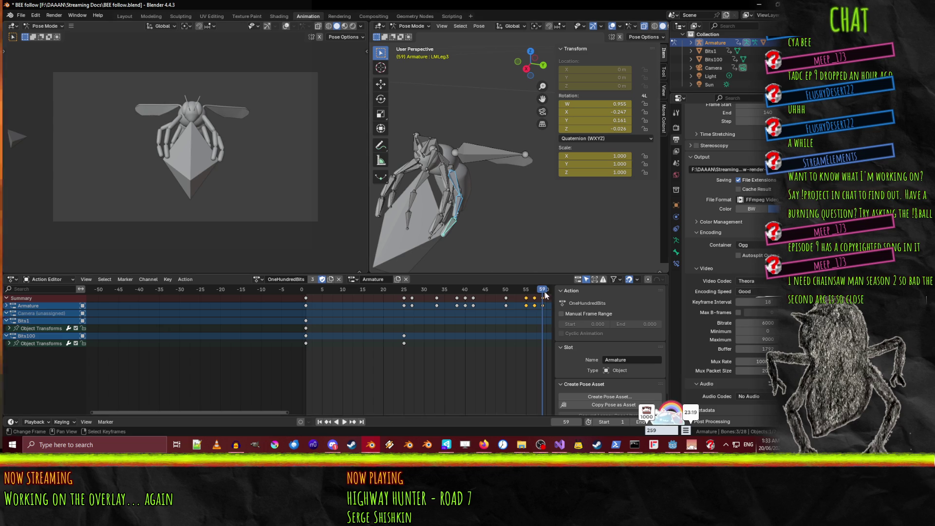
{"action": "left_click_drag", "start_coordinate": [541, 292], "coordinate": [527, 292]}
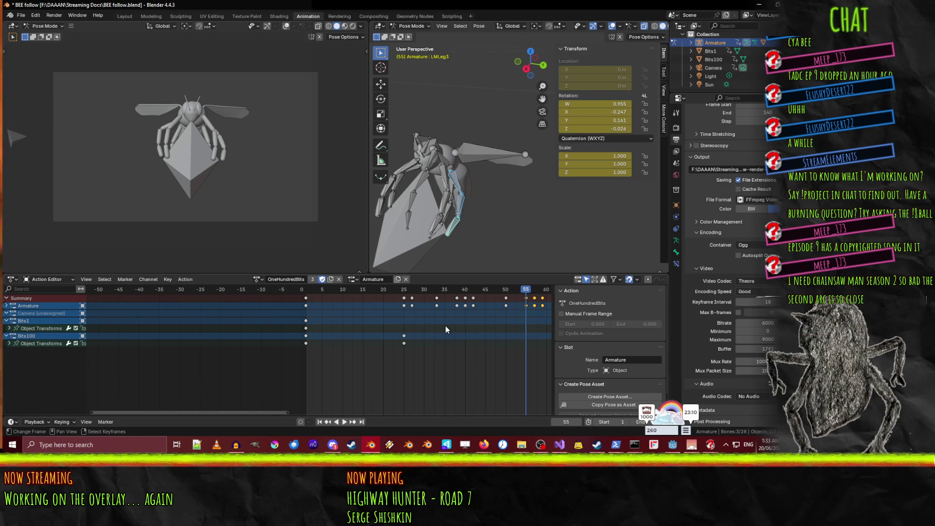
{"action": "key", "text": "space"}
{"action": "left_click", "coordinate": [337, 291]}
- At frame 1, bring the bee's head into view and rotate the right antenna base around X
{"action": "left_click_drag", "start_coordinate": [338, 290], "coordinate": [310, 288]}
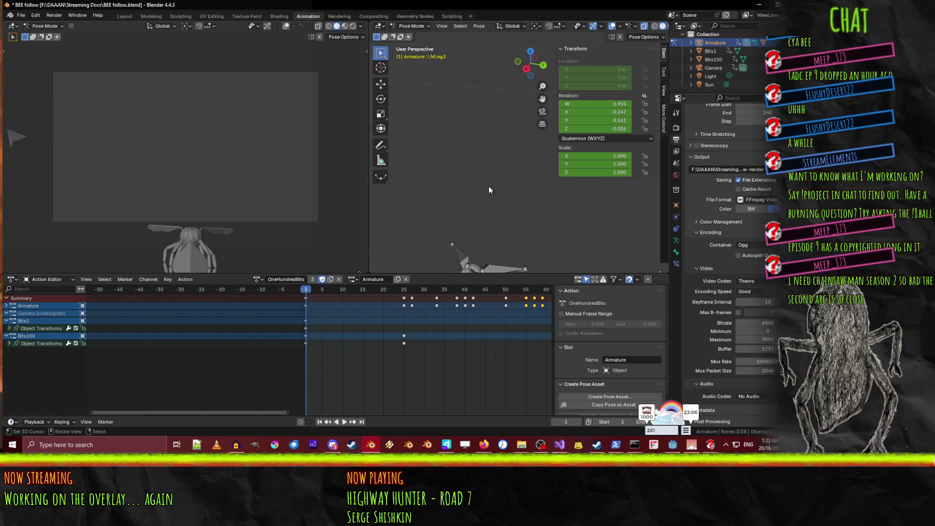
{"action": "mouse_move", "coordinate": [494, 172]}
{"action": "middle_mouse_down"}
{"action": "mouse_move", "coordinate": [460, 209]}
{"action": "mouse_move", "coordinate": [483, 208]}
{"action": "middle_mouse_up"}
{"action": "mouse_move", "coordinate": [552, 213]}
{"action": "middle_mouse_down", "text": "shift"}
{"action": "mouse_move", "coordinate": [620, 168]}
{"action": "mouse_move", "coordinate": [644, 175]}
{"action": "mouse_move", "coordinate": [544, 203]}
{"action": "mouse_move", "coordinate": [512, 224]}
{"action": "mouse_move", "coordinate": [525, 224]}
{"action": "mouse_move", "coordinate": [531, 207]}
{"action": "mouse_move", "coordinate": [506, 194]}
{"action": "mouse_move", "coordinate": [516, 189]}
{"action": "mouse_move", "coordinate": [504, 215]}
{"action": "mouse_move", "coordinate": [482, 80]}
{"action": "middle_mouse_up", "text": "shift"}
{"action": "left_click", "coordinate": [466, 169]}
{"action": "middle_click_drag", "start_coordinate": [466, 168], "coordinate": [490, 193]}
{"action": "key", "text": "r"}
{"action": "key", "text": "x"}
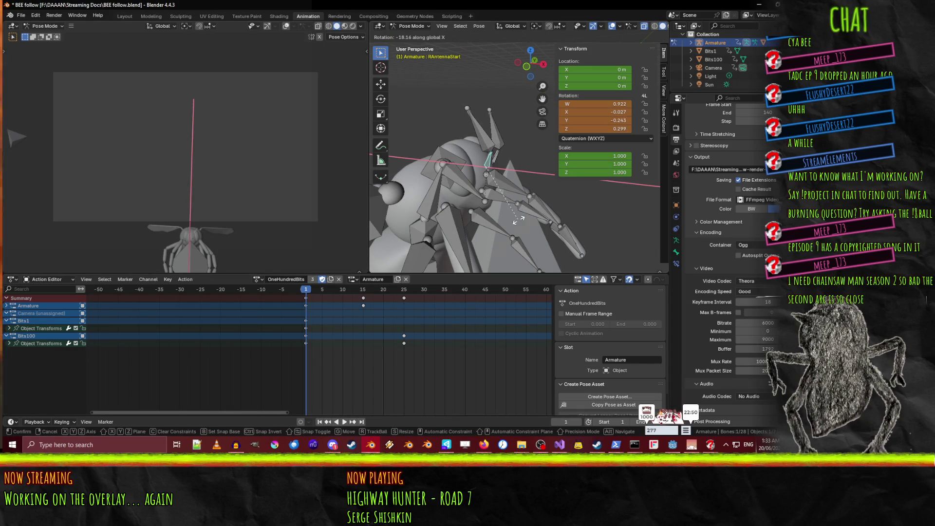
{"action": "left_click", "coordinate": [518, 220]}
{"action": "key", "text": "r"}
{"action": "key", "text": "x"}
{"action": "left_click", "coordinate": [537, 208]}
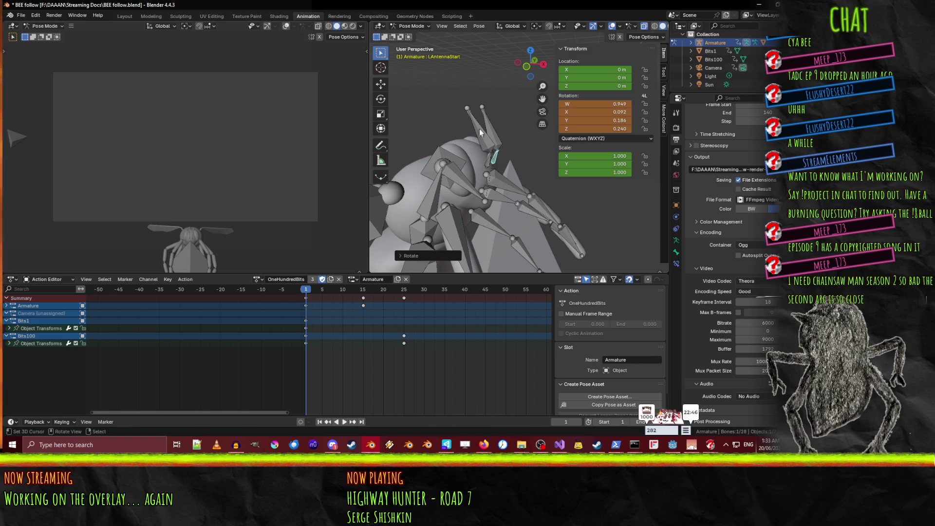
- Rotate the right antenna tip about 34 degrees around Y and adjust its base again
{"action": "left_click", "coordinate": [490, 135]}
{"action": "key", "text": "r"}
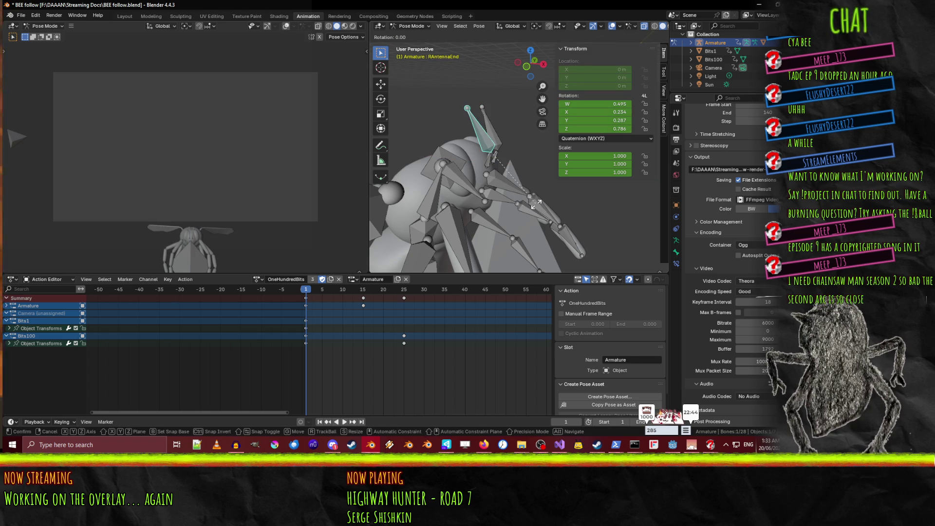
{"action": "key", "text": "y"}
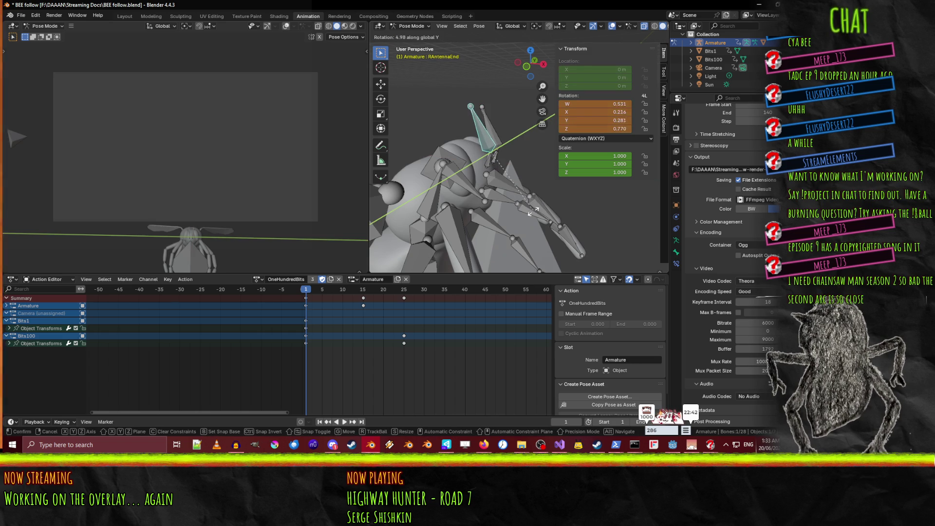
{"action": "left_click", "coordinate": [499, 225]}
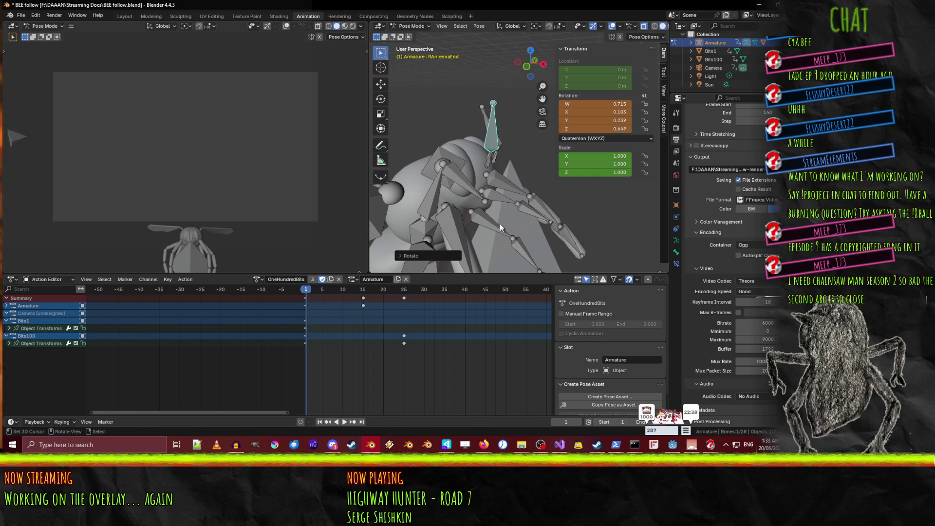
{"action": "left_click", "coordinate": [490, 159]}
{"action": "key", "text": "r"}
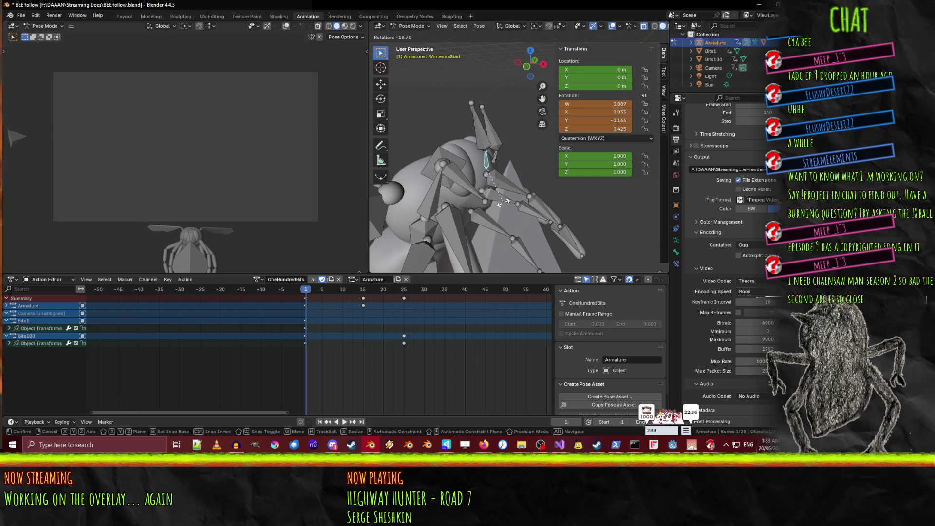
{"action": "left_click", "coordinate": [503, 202]}
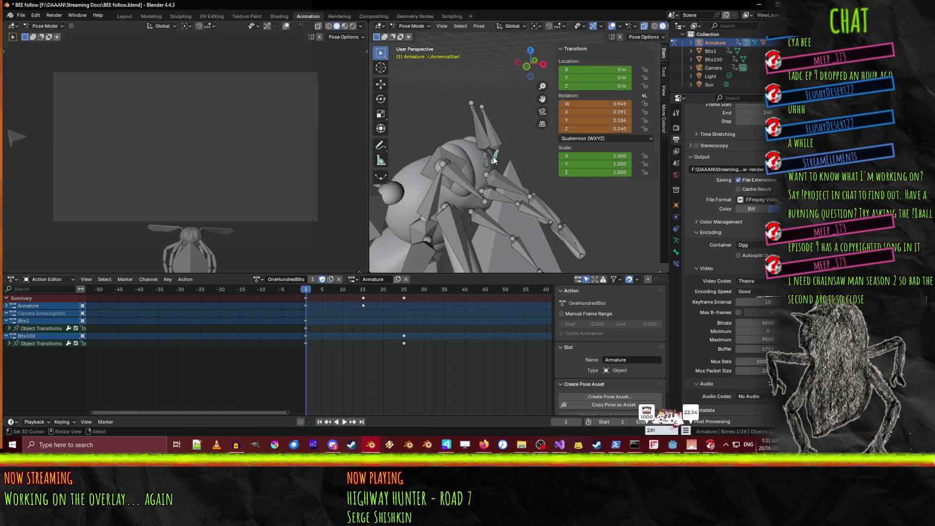
- Rotate the left antenna base and left antenna tip around the Y axis
{"action": "key", "text": "r"}
{"action": "key", "text": "y"}
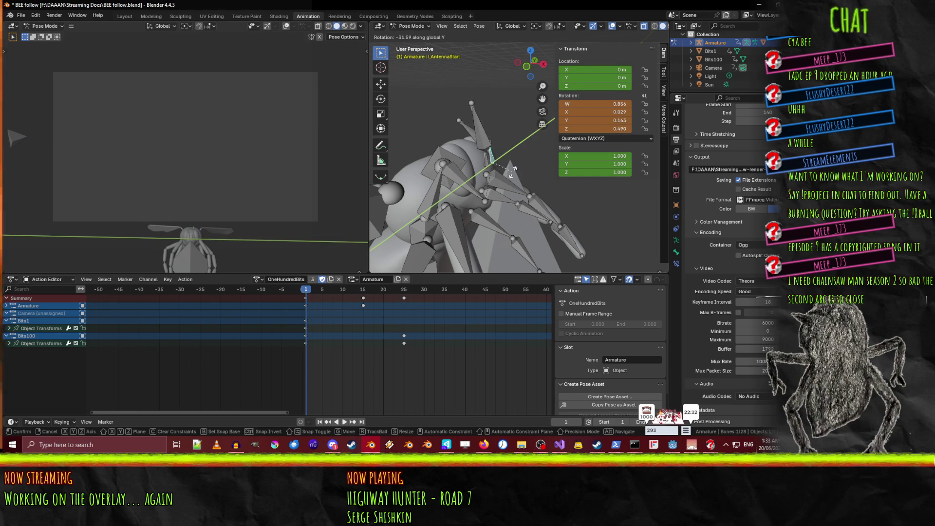
{"action": "left_click", "coordinate": [506, 174]}
{"action": "left_click", "coordinate": [489, 139]}
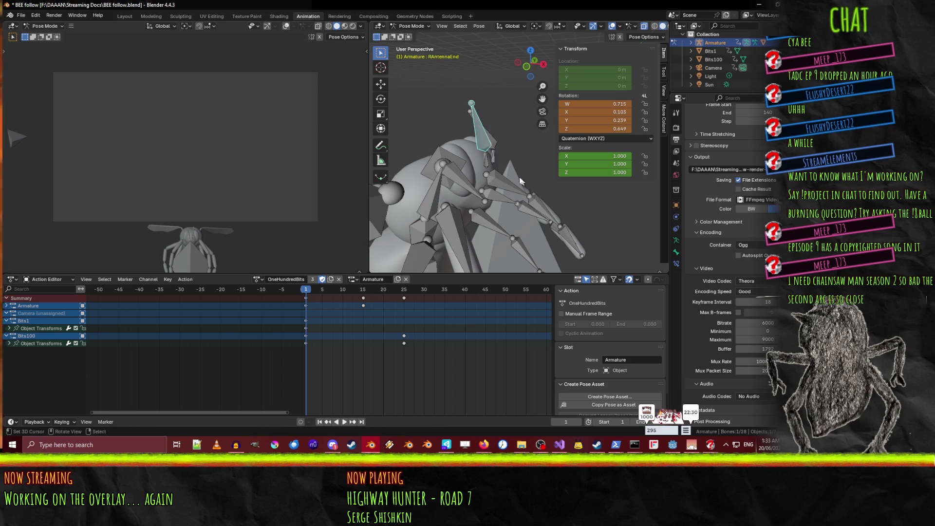
{"action": "key", "text": "r"}
{"action": "key", "text": "y"}
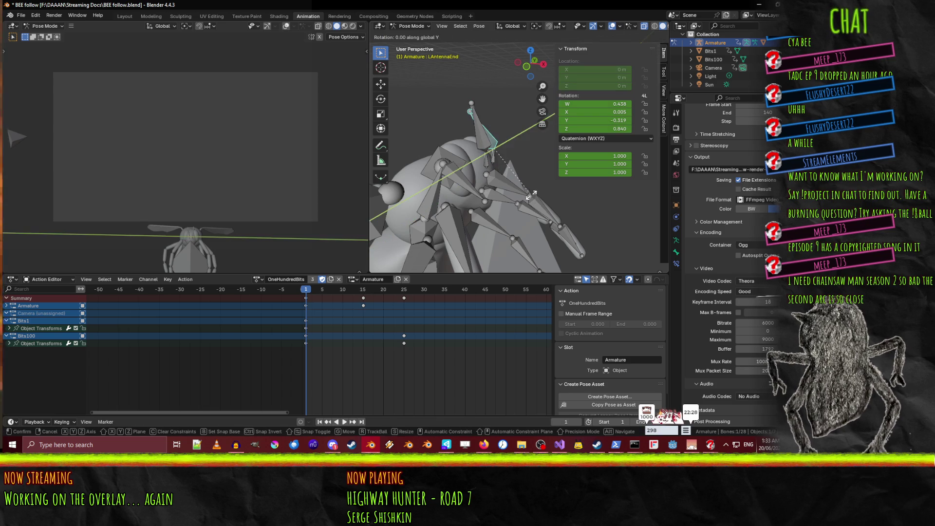
{"action": "left_click", "coordinate": [509, 196]}
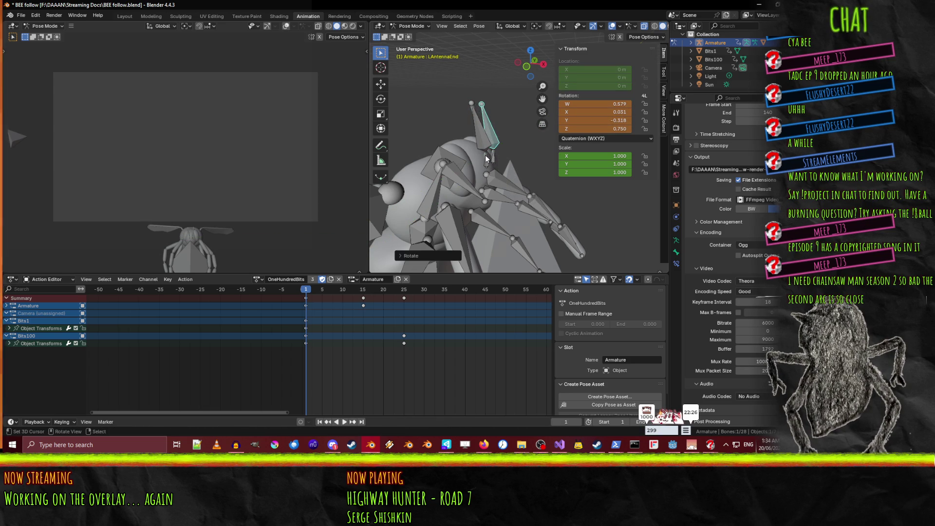
- Refine both antenna bases around X, then key the antenna pose on frame 1 and play it
{"action": "left_click", "coordinate": [485, 155]}
{"action": "key", "text": "r"}
{"action": "key", "text": "x"}
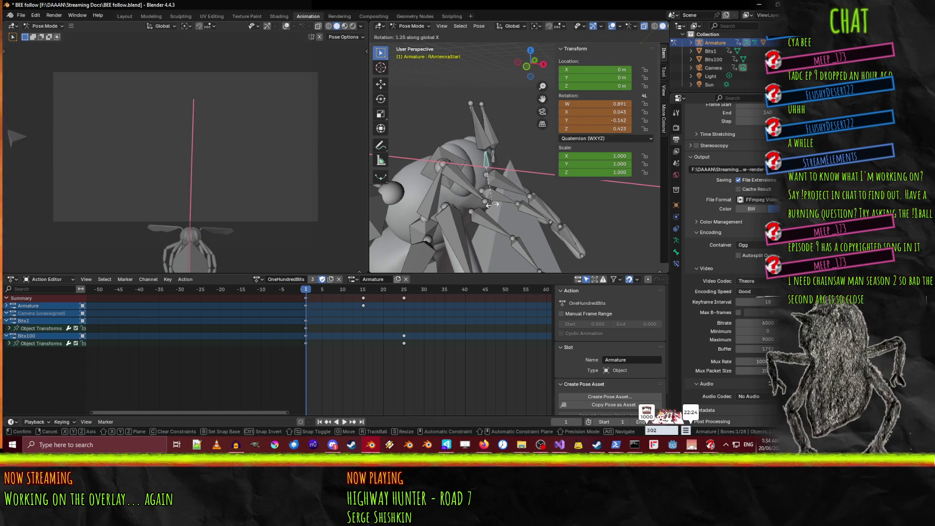
{"action": "left_click", "coordinate": [489, 201]}
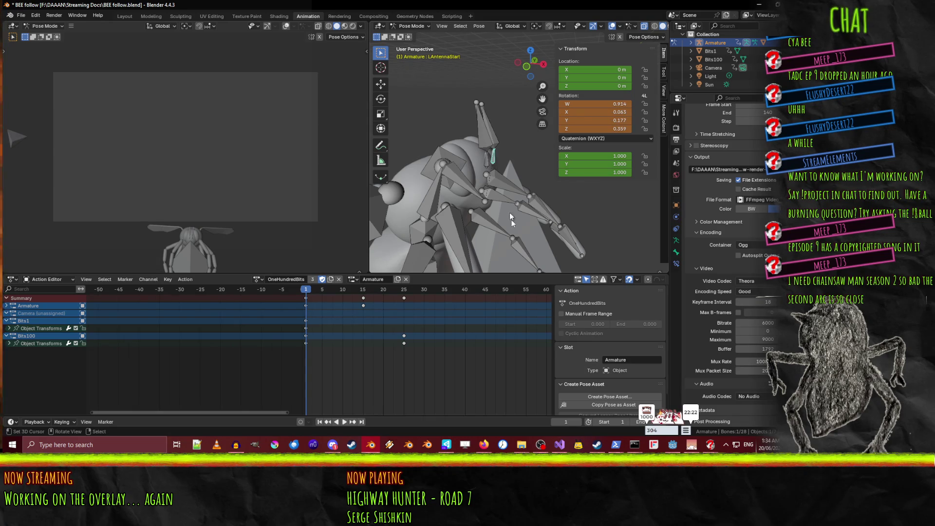
{"action": "key", "text": "r"}
{"action": "key", "text": "x"}
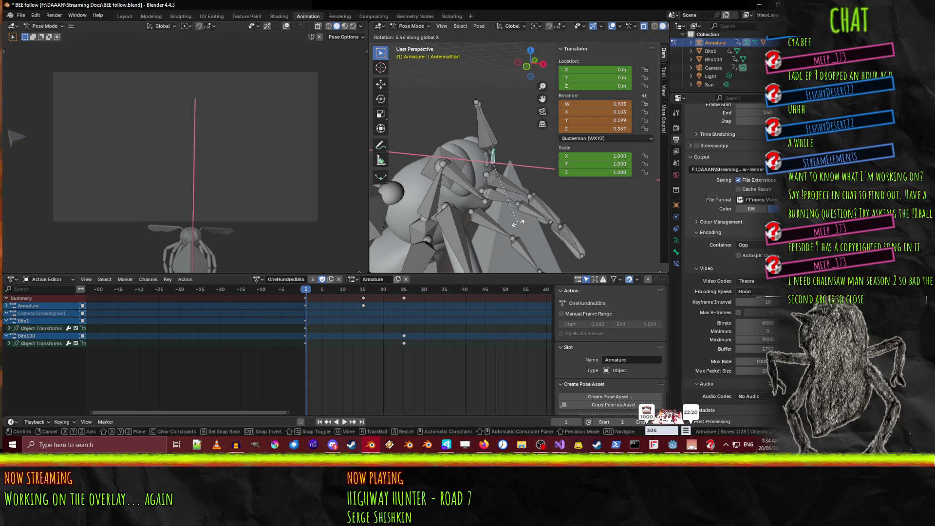
{"action": "left_click", "coordinate": [518, 223]}
{"action": "left_click", "coordinate": [488, 136]}
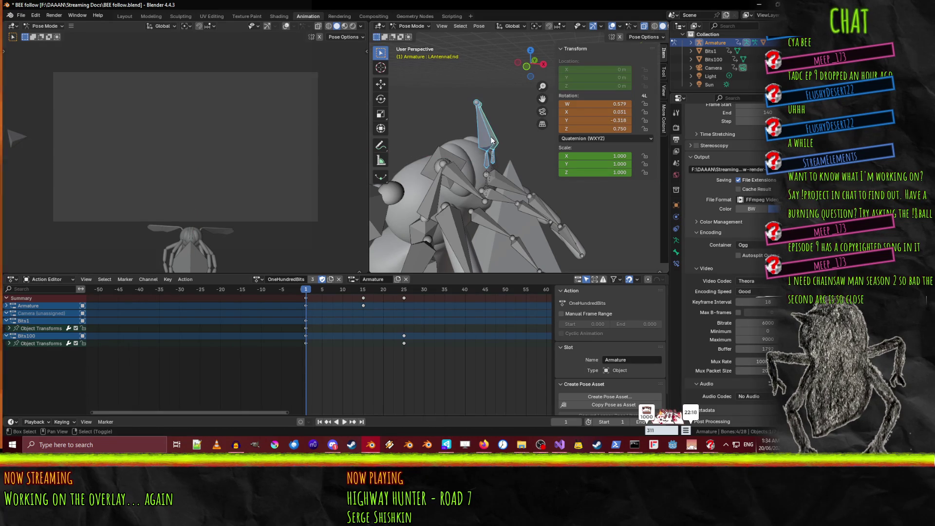
{"action": "key", "text": "i"}
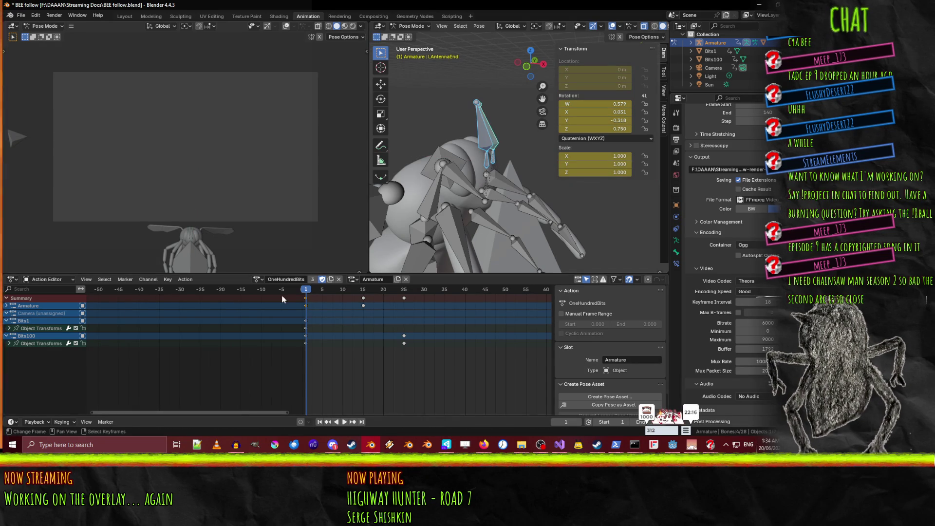
{"action": "key", "text": "space"}
- Duplicate the frame 0 antenna keys to frame 25 and play back the result
{"action": "left_click_drag", "start_coordinate": [359, 291], "coordinate": [408, 288]}
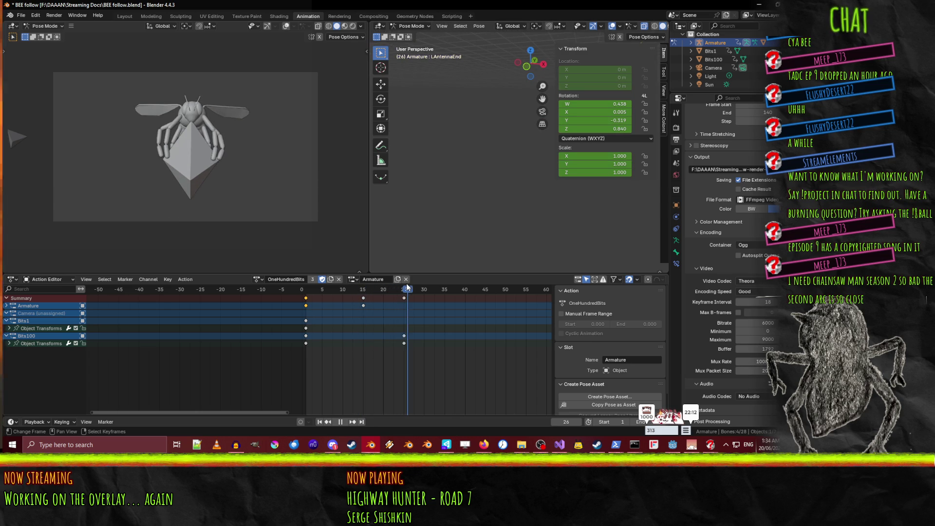
{"action": "key", "text": "space"}
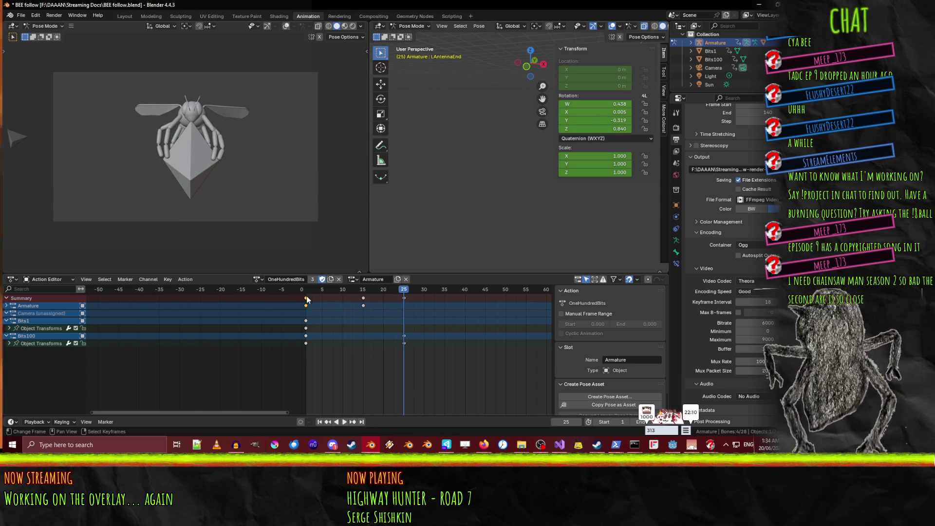
{"action": "key", "text": "shift+d"}
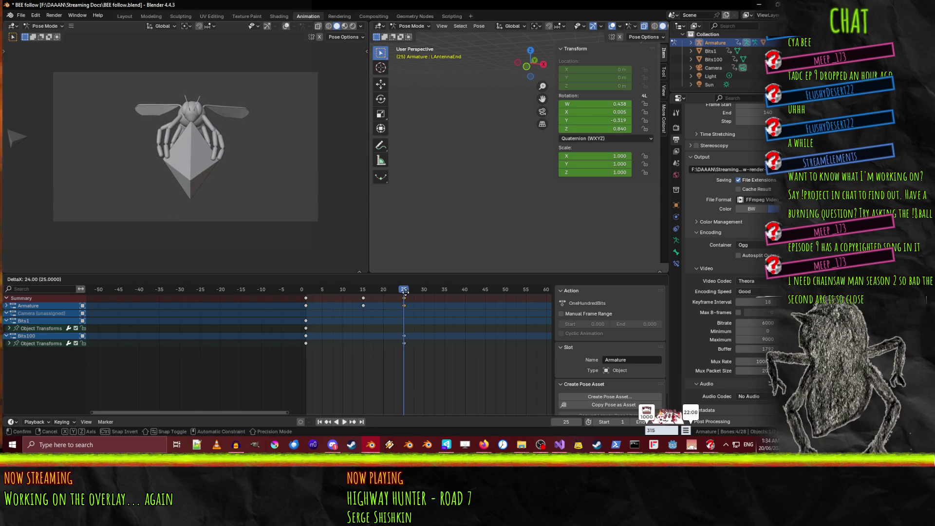
{"action": "left_click", "coordinate": [404, 296]}
{"action": "key", "text": "space"}
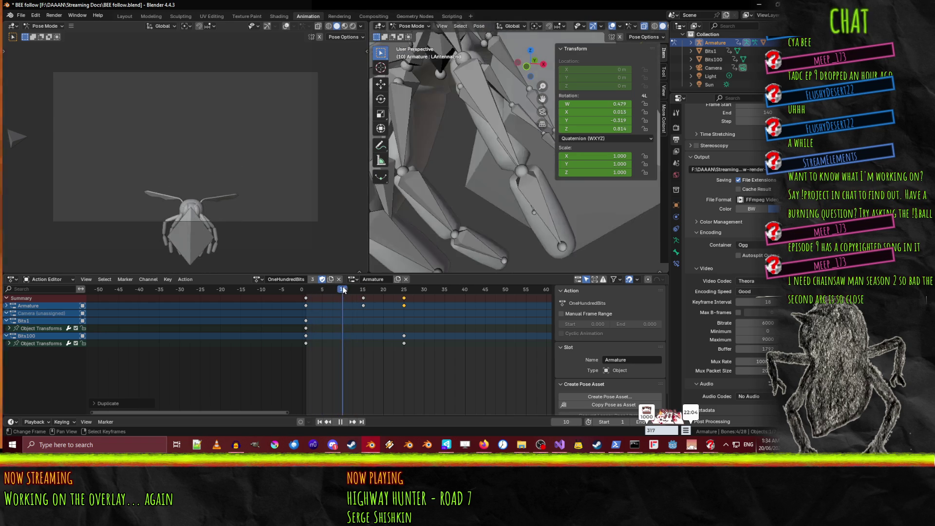
- Inspect the LAntennaStart and LAntennaEnd channels, then delete the keys at frame 15
{"action": "left_click_drag", "start_coordinate": [359, 290], "coordinate": [364, 291]}
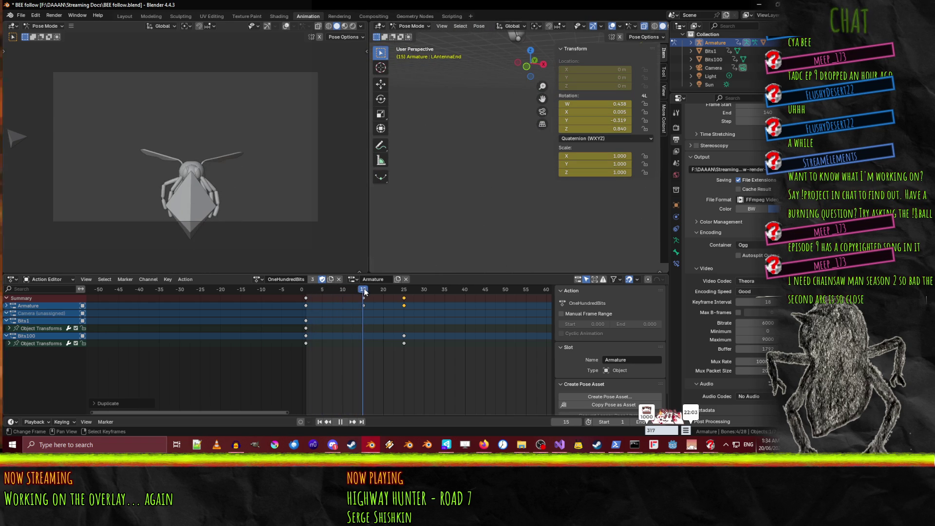
{"action": "left_click", "coordinate": [6, 306]}
{"action": "left_click", "coordinate": [8, 320]}
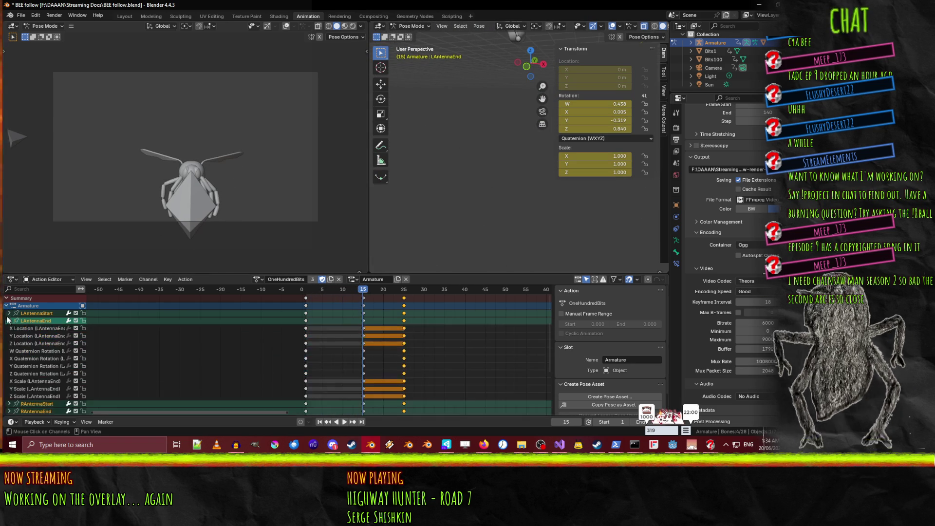
{"action": "left_click", "coordinate": [9, 313]}
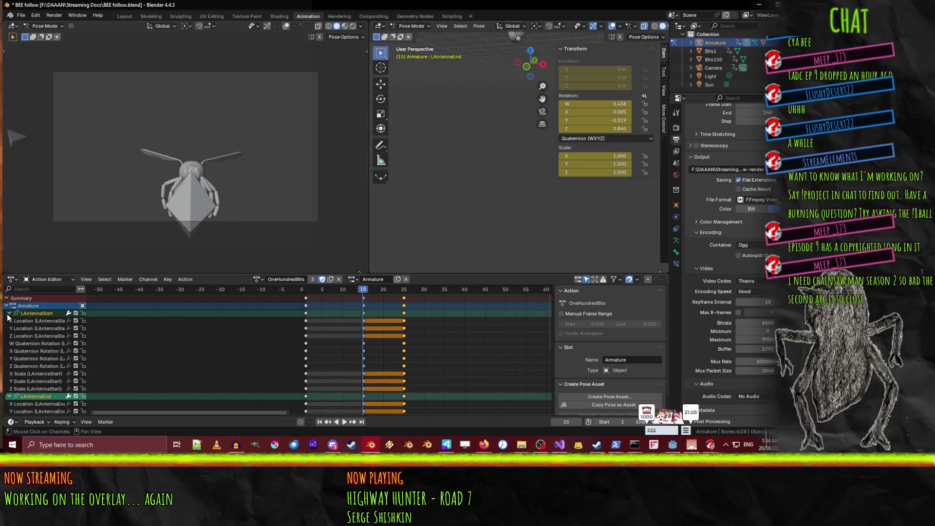
{"action": "scroll", "coordinate": [187, 343], "scroll_direction": "down", "scroll_amount": 1}
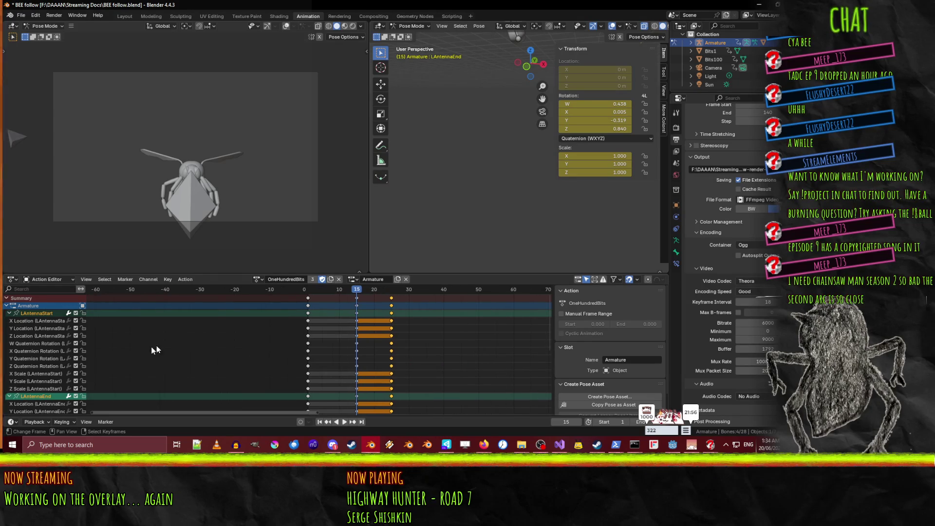
{"action": "left_click", "coordinate": [9, 313]}
{"action": "left_click", "coordinate": [8, 320]}
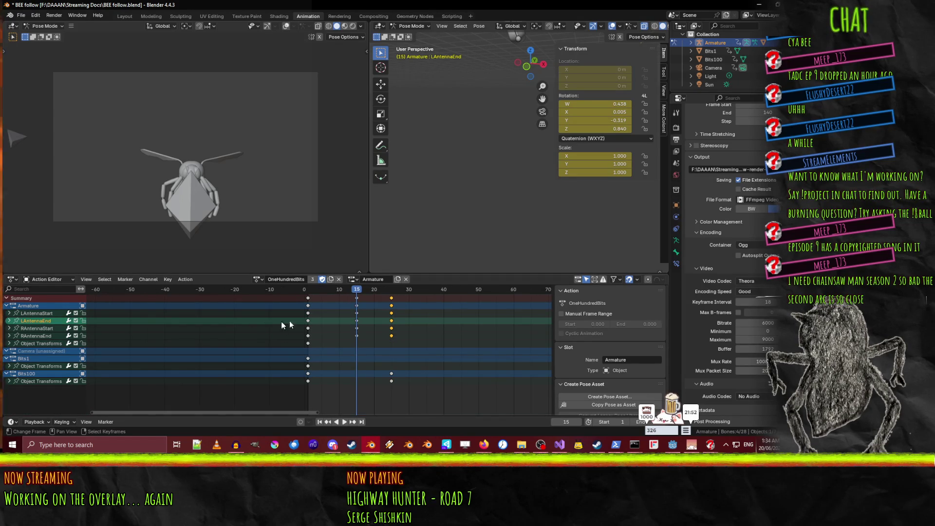
{"action": "left_click", "coordinate": [357, 305]}
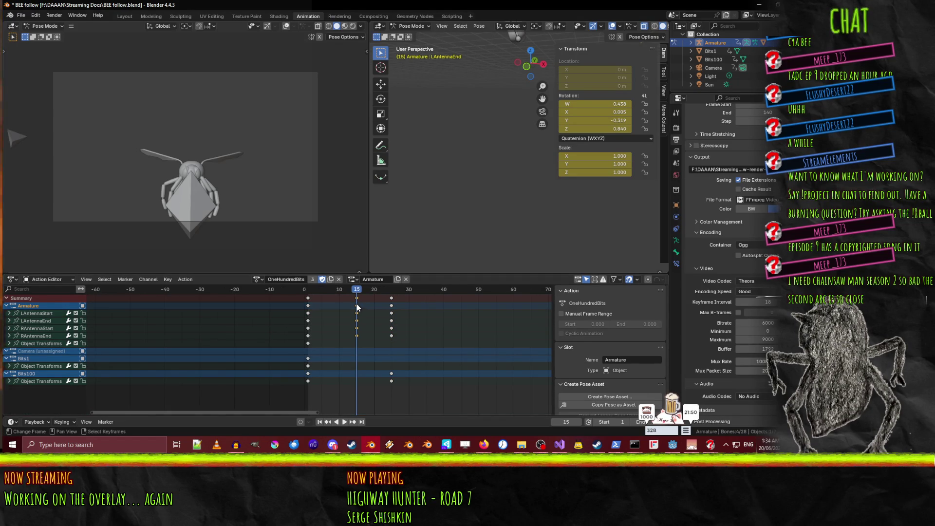
{"action": "key", "text": "x"}
{"action": "left_click", "coordinate": [363, 334]}
{"action": "key", "text": "space"}
- Scrub through frames 14 to 56 to review the antenna animation
{"action": "mouse_move", "coordinate": [353, 292]}
{"action": "left_mouse_down"}
{"action": "mouse_move", "coordinate": [308, 292]}
{"action": "mouse_move", "coordinate": [393, 301]}
{"action": "left_mouse_up"}
{"action": "left_click_drag", "start_coordinate": [393, 299], "coordinate": [510, 296]}
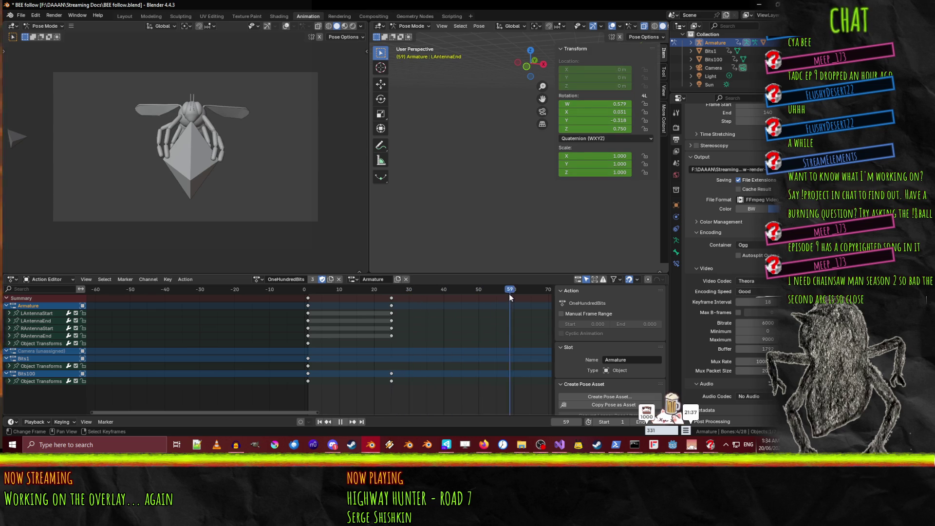
{"action": "left_click", "coordinate": [353, 290]}
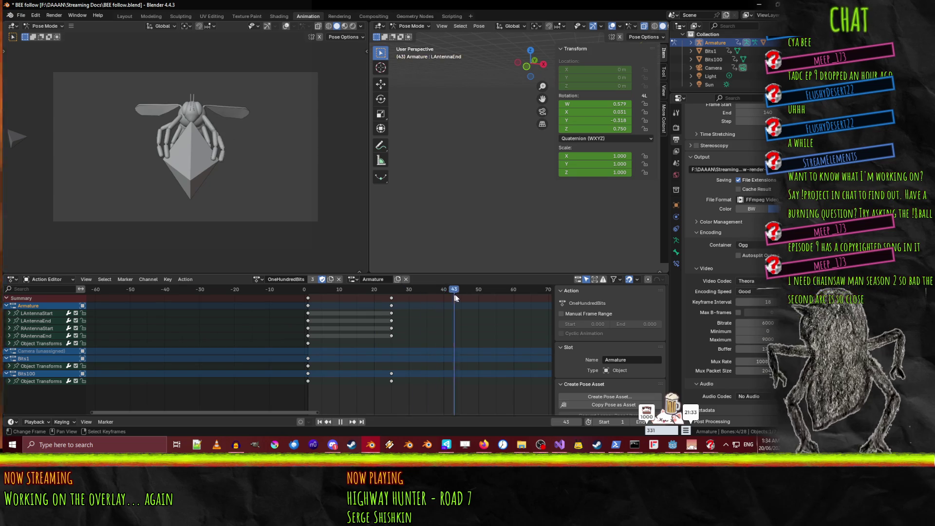
{"action": "left_click_drag", "start_coordinate": [504, 292], "coordinate": [497, 292]}
{"action": "key", "text": "space"}
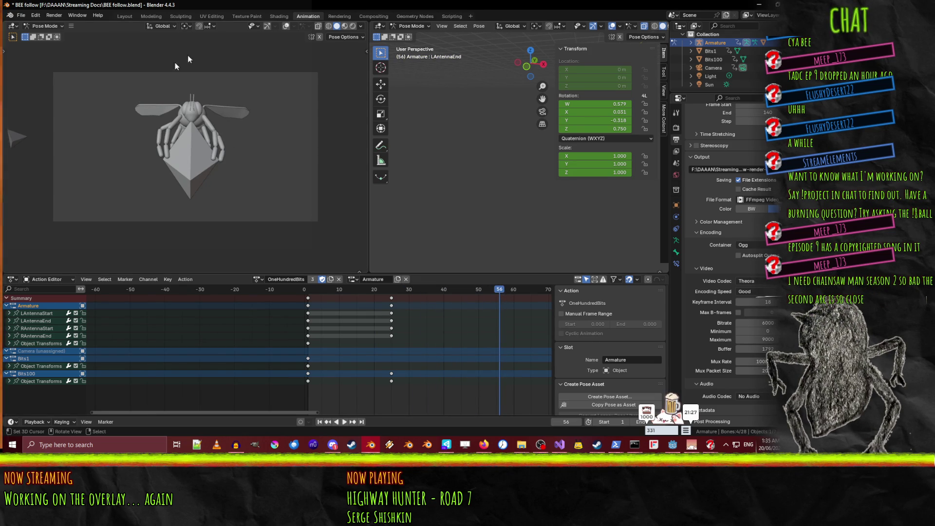
- Deselect all bones, return to frame 34, frame the bee armature and face it from the front
{"action": "left_click", "coordinate": [209, 122]}
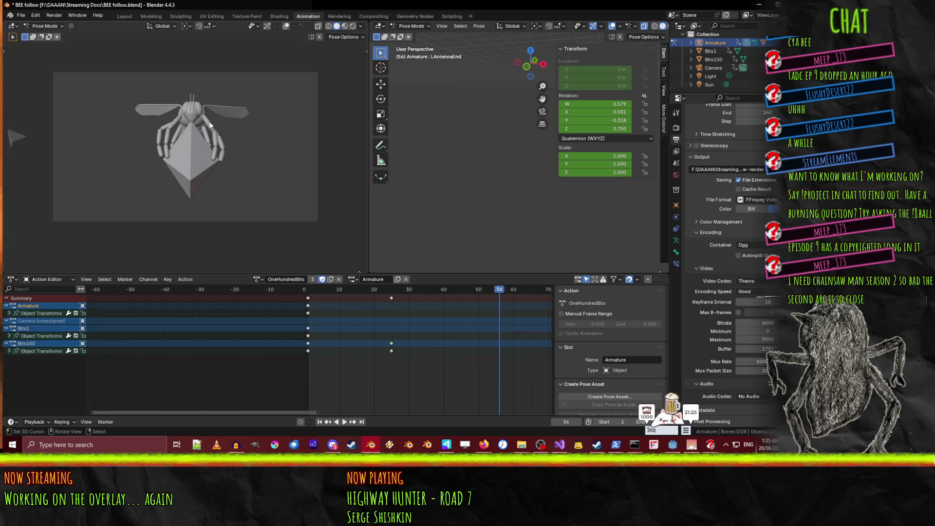
{"action": "key", "text": "space"}
{"action": "left_click", "coordinate": [461, 301]}
{"action": "left_click_drag", "start_coordinate": [461, 301], "coordinate": [422, 299]}
{"action": "key", "text": "space"}
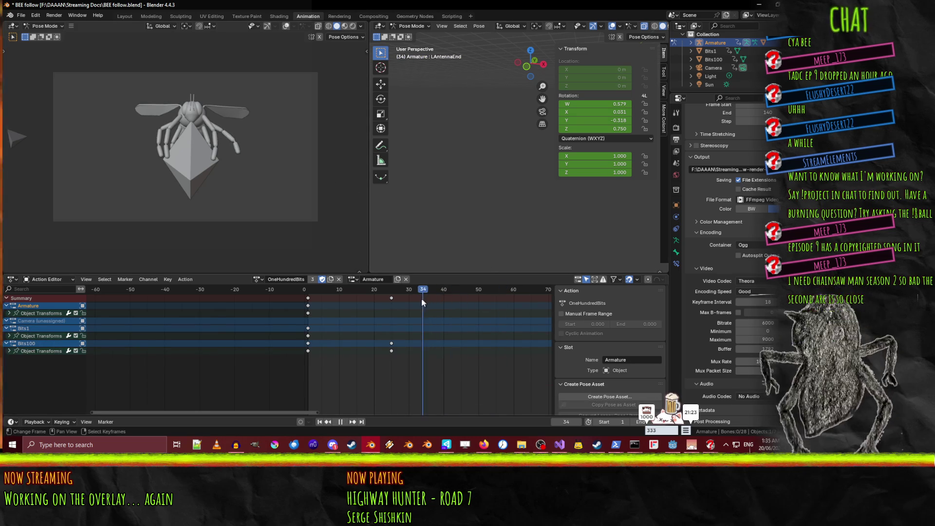
{"action": "key", "text": "KP_Decimal"}
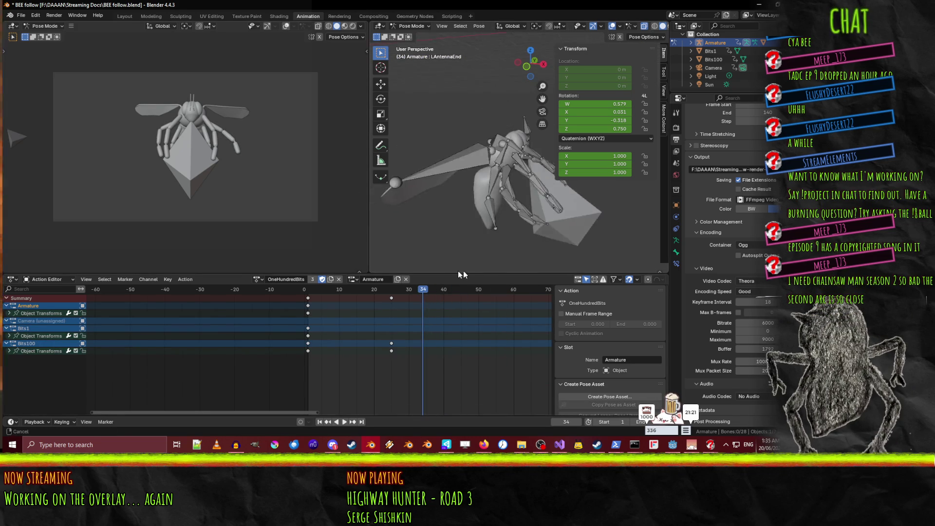
{"action": "mouse_move", "coordinate": [480, 165]}
{"action": "middle_mouse_down"}
{"action": "mouse_move", "coordinate": [398, 169]}
{"action": "mouse_move", "coordinate": [486, 140]}
{"action": "middle_mouse_up"}
- Key the left front leg bones LFLeg1, LFLeg2 and LFLeg3 at frame 32
{"action": "left_click", "coordinate": [495, 130]}
{"action": "mouse_move", "coordinate": [423, 289]}
{"action": "left_mouse_down"}
{"action": "mouse_move", "coordinate": [377, 292]}
{"action": "mouse_move", "coordinate": [414, 293]}
{"action": "left_mouse_up"}
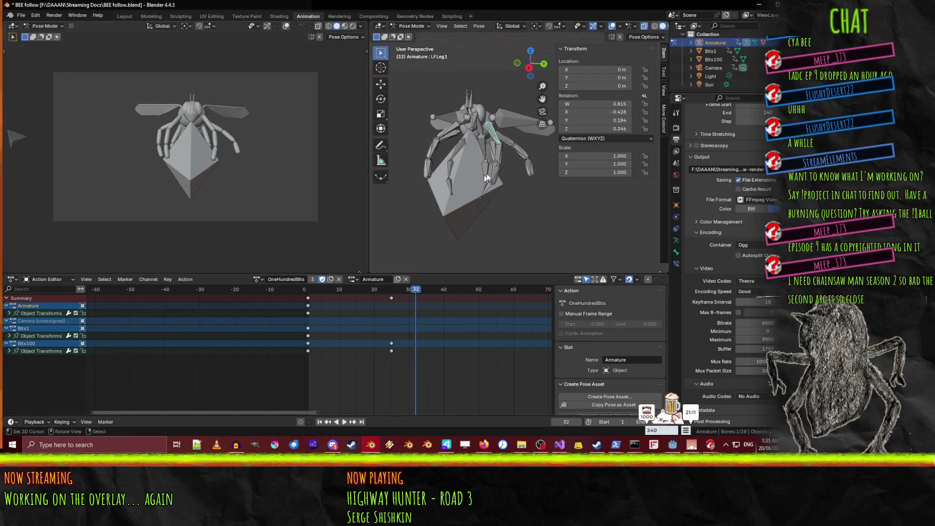
{"action": "left_click", "coordinate": [501, 151], "text": "shift"}
{"action": "left_click", "coordinate": [495, 174], "text": "shift"}
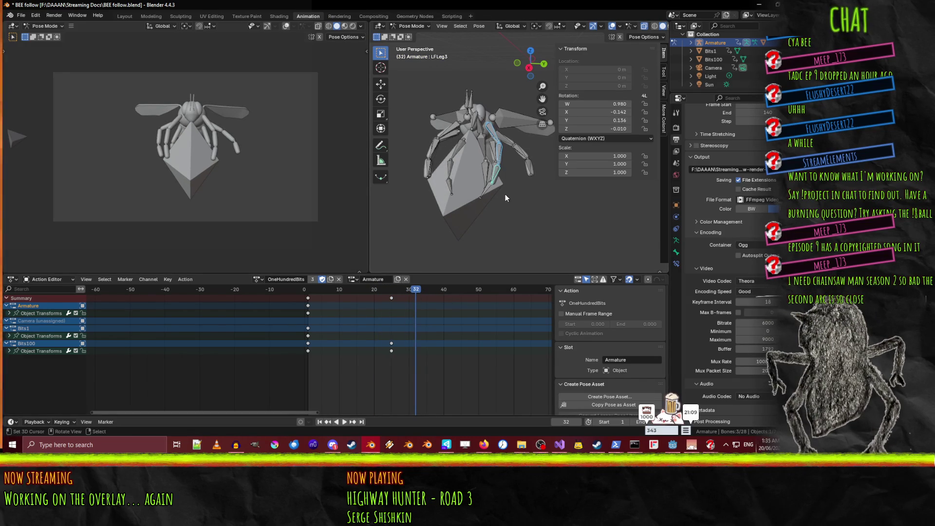
{"action": "key", "text": "i"}
- At frame 36, bend LFLeg1 and LFLeg2 by rotating each around local X
{"action": "left_click_drag", "start_coordinate": [418, 296], "coordinate": [430, 301]}
{"action": "left_click", "coordinate": [493, 134]}
{"action": "key", "text": "r"}
{"action": "key", "text": "x"}
{"action": "key", "text": "x"}
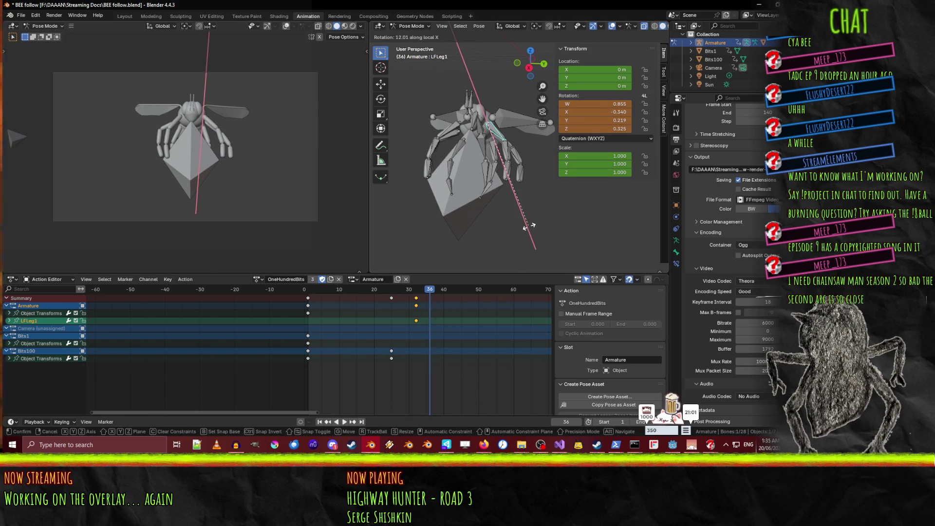
{"action": "left_click", "coordinate": [528, 226]}
{"action": "left_click", "coordinate": [507, 155]}
{"action": "key", "text": "r"}
{"action": "key", "text": "x"}
{"action": "key", "text": "x"}
{"action": "left_click", "coordinate": [528, 188]}
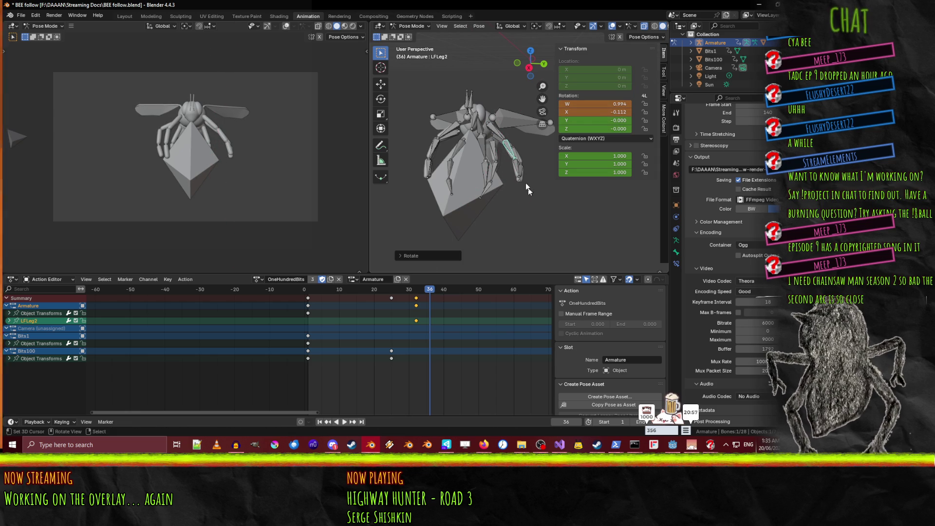
- Adjust LFLeg1's rotation again and key the bent LFLeg1–3 pose at frame 36
{"action": "left_click", "coordinate": [501, 132]}
{"action": "key", "text": "r"}
{"action": "key", "text": "x"}
{"action": "key", "text": "x"}
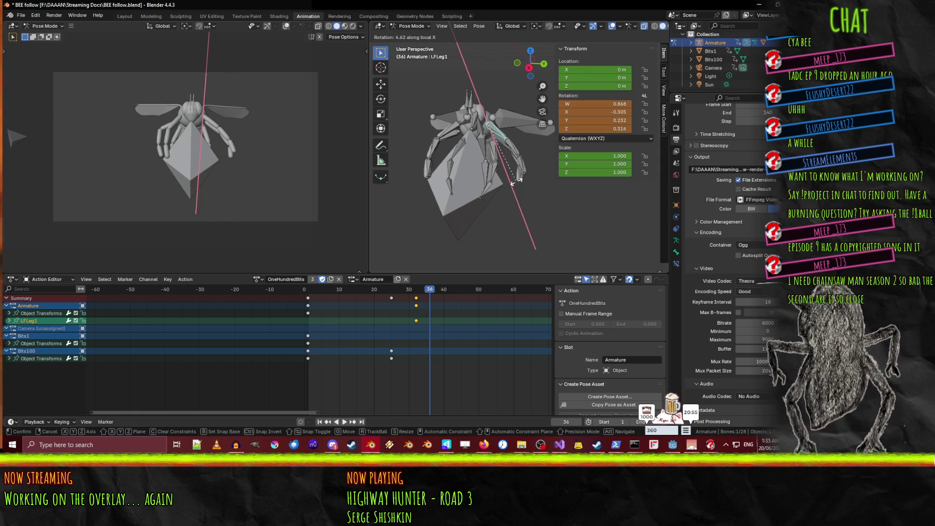
{"action": "left_click", "coordinate": [525, 180]}
{"action": "left_click", "coordinate": [529, 161]}
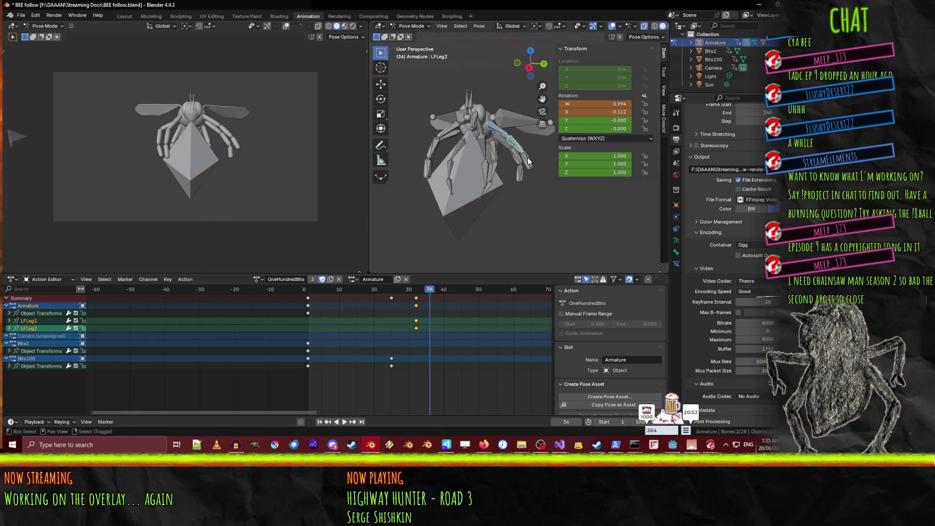
{"action": "left_click", "coordinate": [529, 163], "text": "shift"}
{"action": "key", "text": "i"}
- Move the bent leg keys from frame 36 to about frame 41 and review the timing
{"action": "key", "text": "space"}
{"action": "left_click_drag", "start_coordinate": [407, 292], "coordinate": [431, 297]}
{"action": "key", "text": "space"}
{"action": "left_click", "coordinate": [431, 299]}
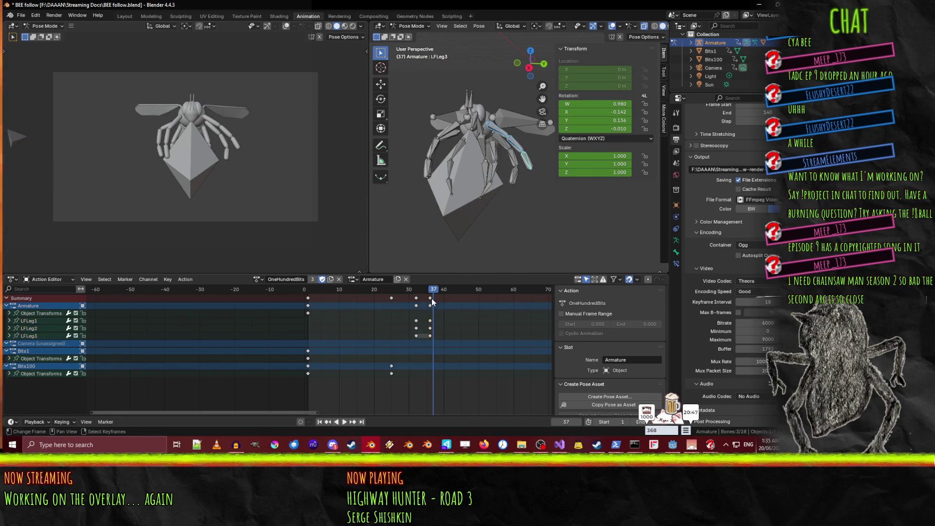
{"action": "left_click_drag", "start_coordinate": [430, 298], "coordinate": [443, 300]}
{"action": "left_click", "coordinate": [430, 294]}
{"action": "key", "text": "space"}
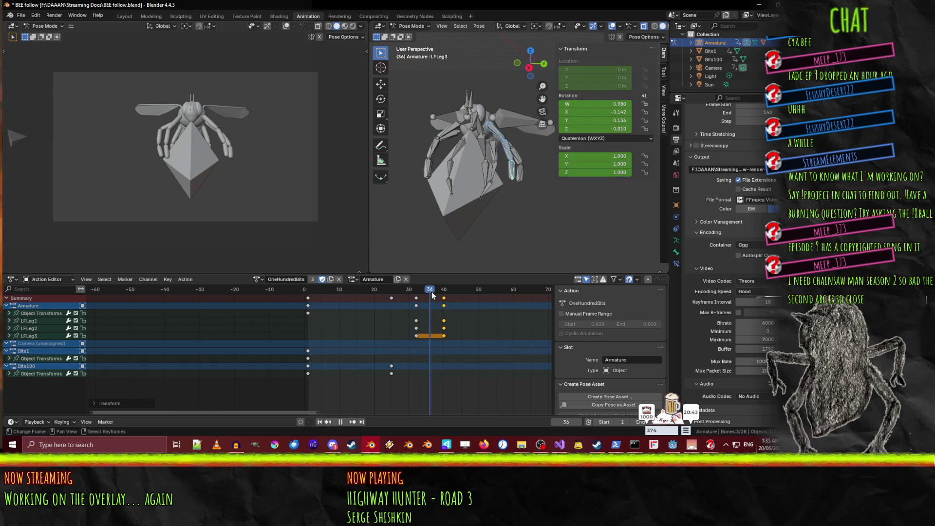
{"action": "key", "text": "space"}
{"action": "left_click_drag", "start_coordinate": [443, 298], "coordinate": [450, 298]}
{"action": "key", "text": "space"}
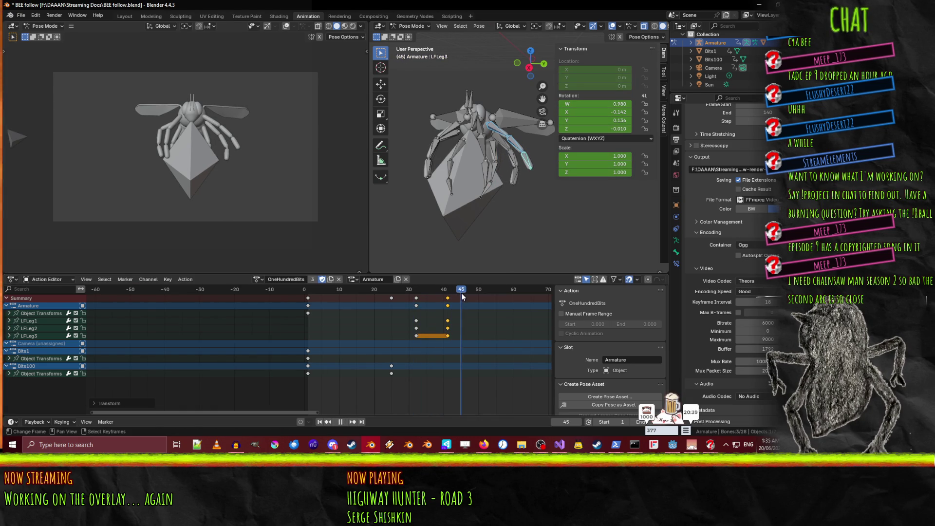
{"action": "key", "text": "space"}
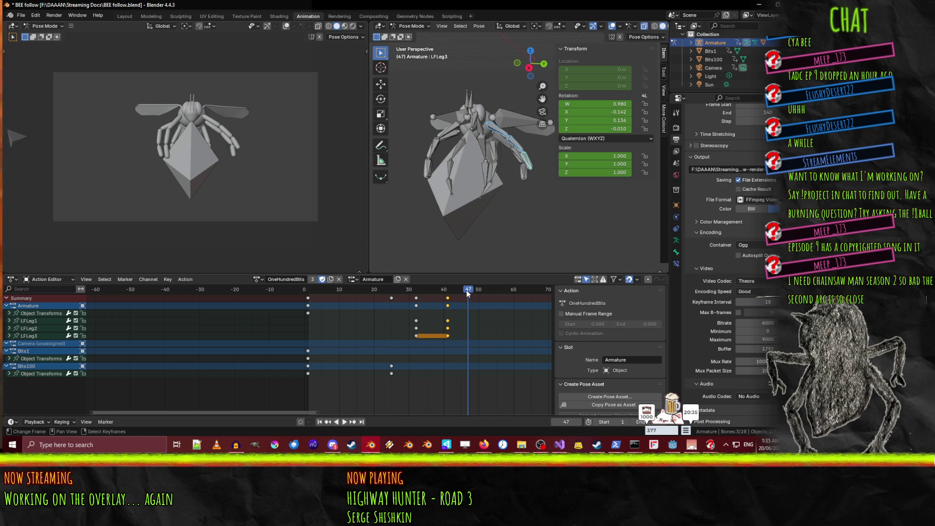
- Go to frame 50 and select the LFLeg1 bone alone
{"action": "left_click_drag", "start_coordinate": [466, 289], "coordinate": [477, 291]}
{"action": "key", "text": "r"}
{"action": "left_click", "coordinate": [523, 179]}
{"action": "left_click", "coordinate": [499, 130]}
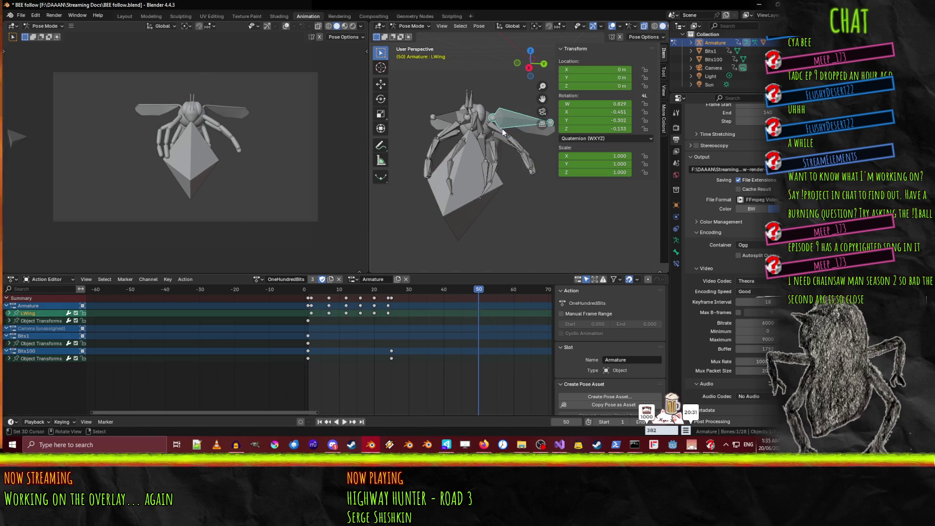
- Rotate LFLeg1, then rotate LFLeg2 around the global X axis
{"action": "key", "text": "r"}
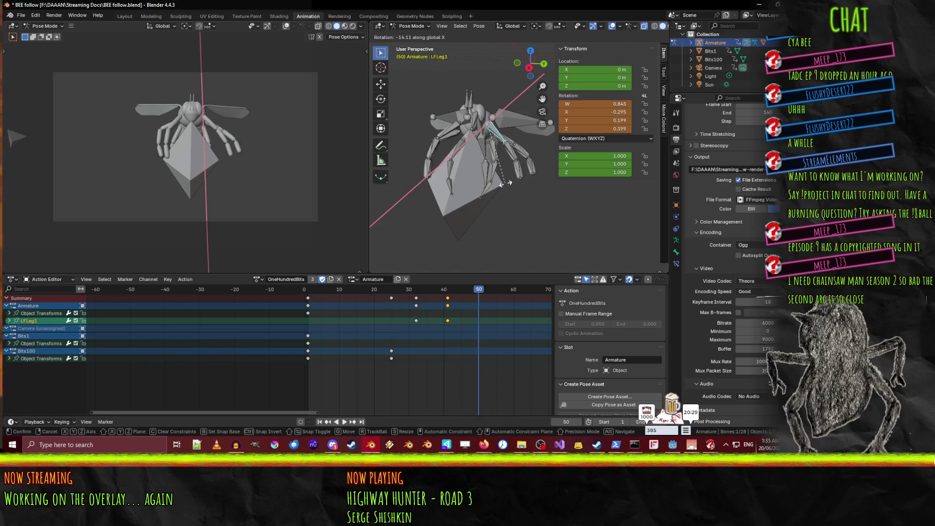
{"action": "left_click", "coordinate": [507, 156]}
{"action": "left_click", "coordinate": [507, 156]}
{"action": "key", "text": "r"}
{"action": "key", "text": "x"}
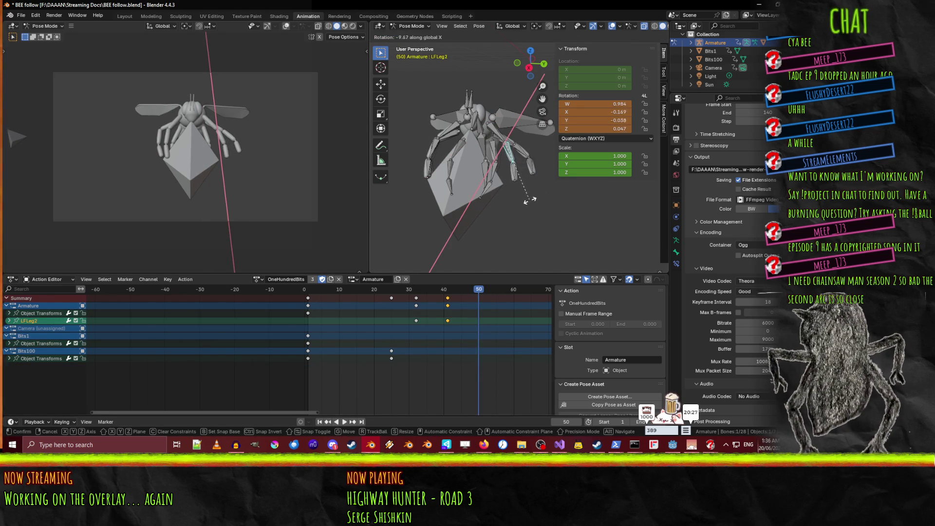
{"action": "left_click", "coordinate": [524, 200]}
- Rotate LFLeg1 around global X and key LFLeg1–3 at frame 50
{"action": "left_click", "coordinate": [499, 141]}
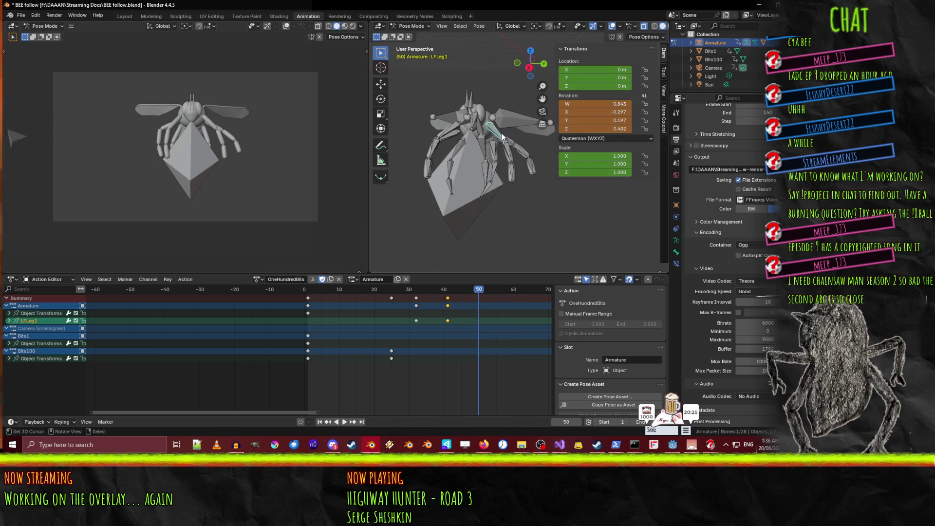
{"action": "key", "text": "r"}
{"action": "key", "text": "x"}
{"action": "key", "text": "x"}
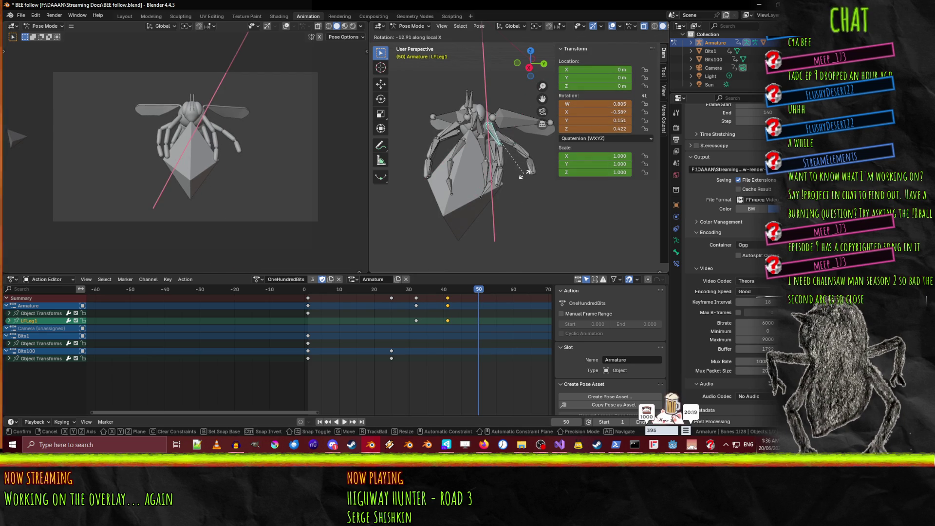
{"action": "left_click", "coordinate": [504, 166]}
{"action": "left_click", "coordinate": [501, 162], "text": "shift"}
{"action": "left_click", "coordinate": [501, 178], "text": "shift"}
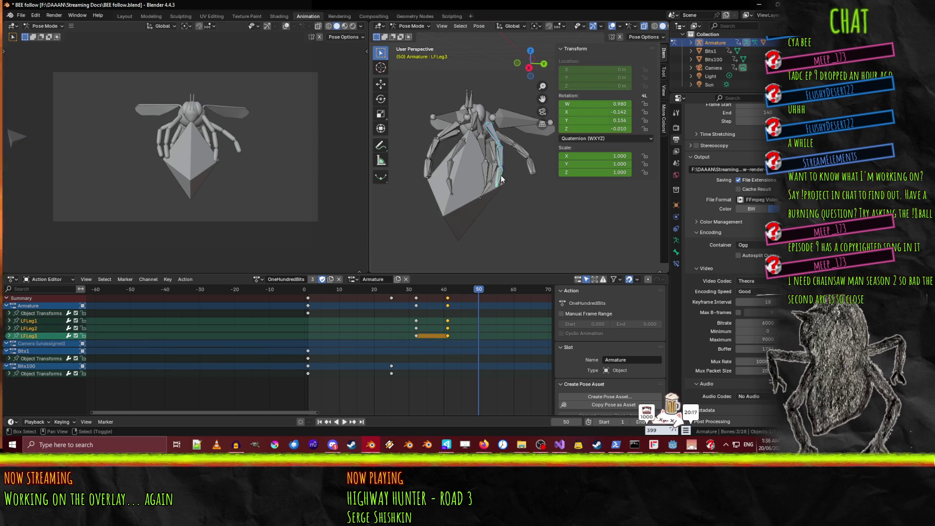
{"action": "key", "text": "i"}
- Play frames 31 to 46, then rotate LFLeg2 further around its local X axis
{"action": "key", "text": "space"}
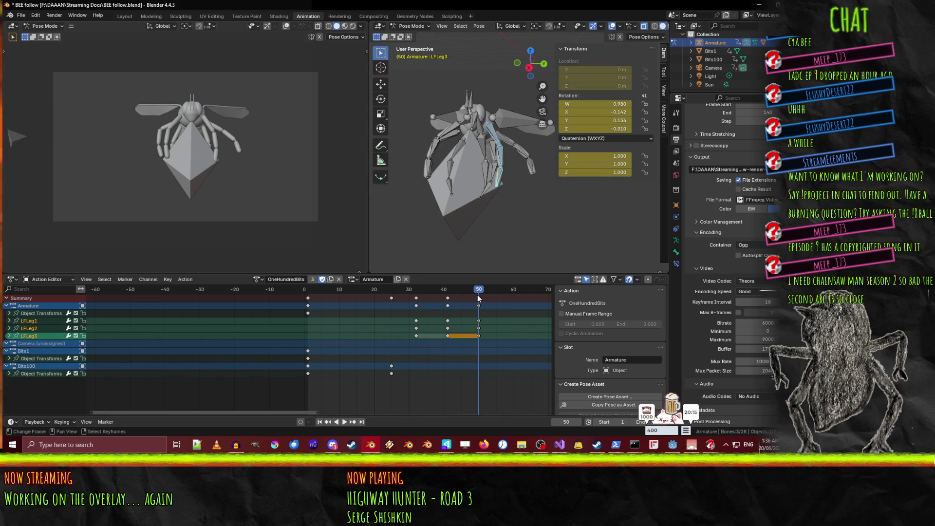
{"action": "left_click", "coordinate": [413, 298]}
{"action": "left_click_drag", "start_coordinate": [413, 297], "coordinate": [477, 299]}
{"action": "key", "text": "space"}
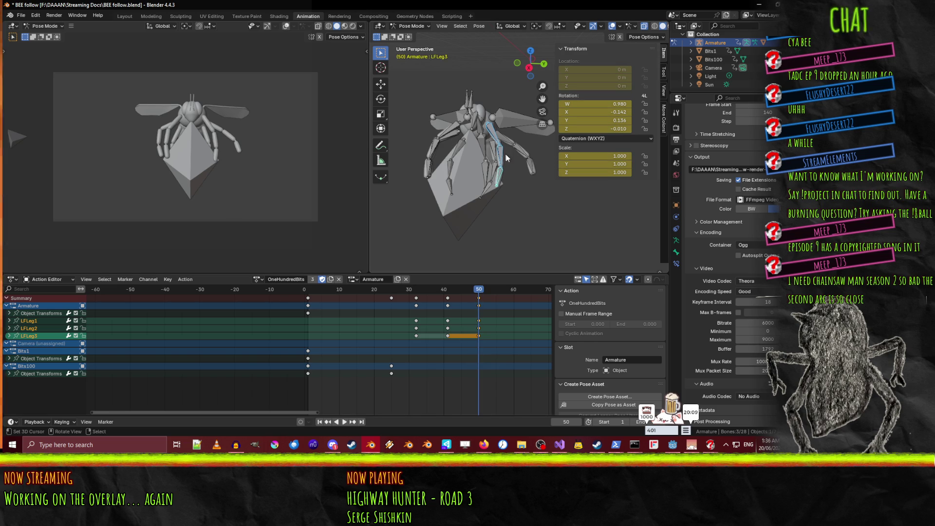
{"action": "left_click", "coordinate": [497, 155]}
{"action": "key", "text": "r"}
{"action": "key", "text": "x"}
{"action": "key", "text": "x"}
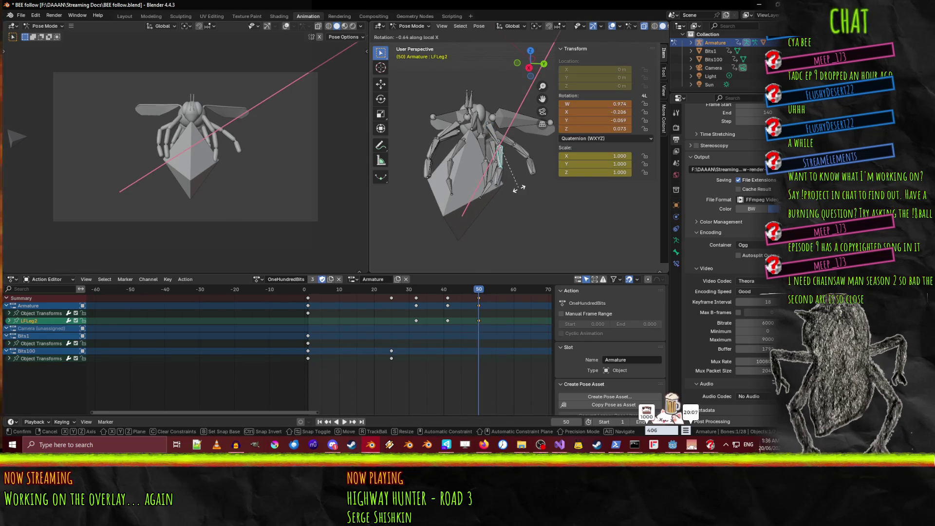
{"action": "left_click", "coordinate": [510, 189]}
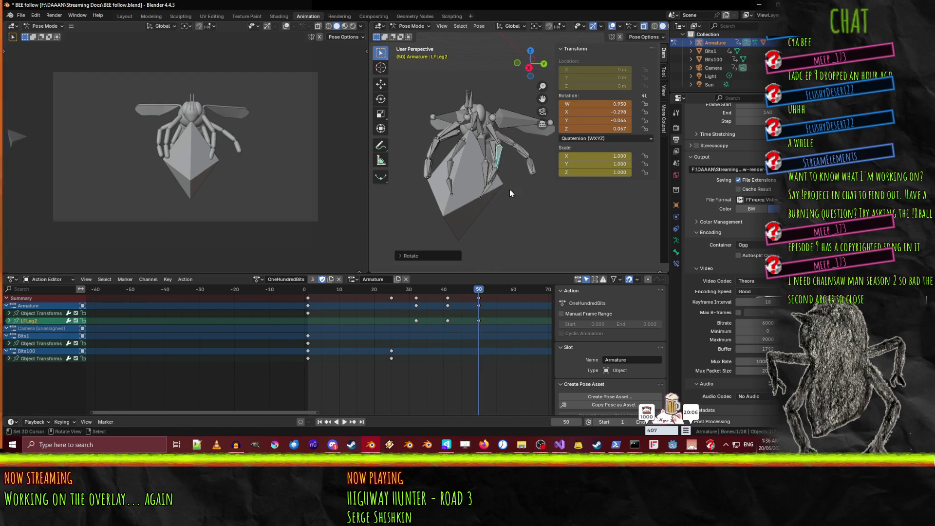
- Rotate LFLeg1 around global Y and key all channels of LFLeg1–3 at frame 50
{"action": "left_click", "coordinate": [499, 141]}
{"action": "key", "text": "r"}
{"action": "key", "text": "x"}
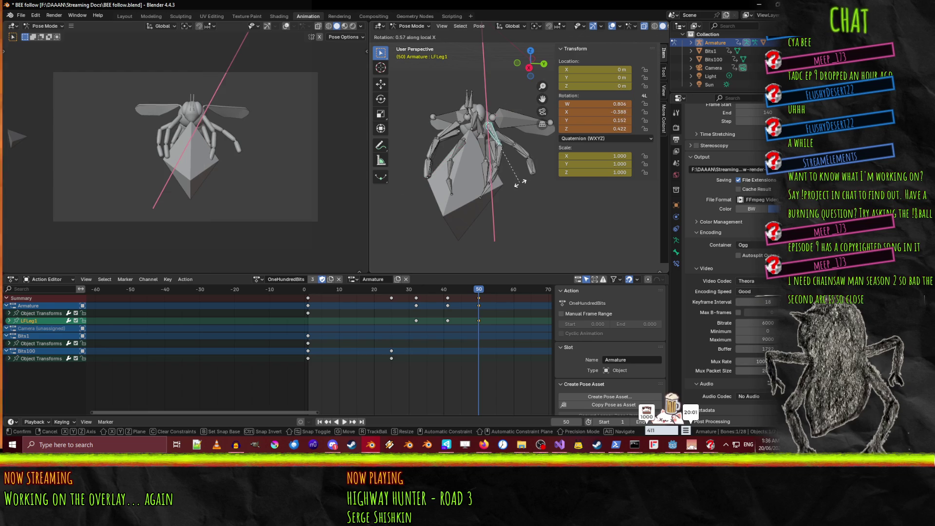
{"action": "key", "text": "z"}
{"action": "key", "text": "y"}
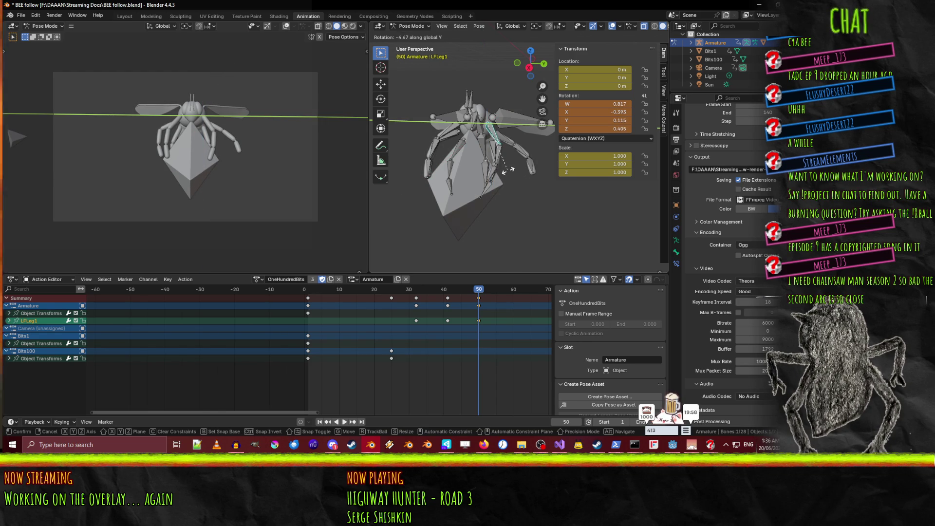
{"action": "left_click", "coordinate": [508, 169]}
{"action": "left_click", "coordinate": [504, 148], "text": "shift"}
{"action": "left_click", "coordinate": [494, 176], "text": "shift"}
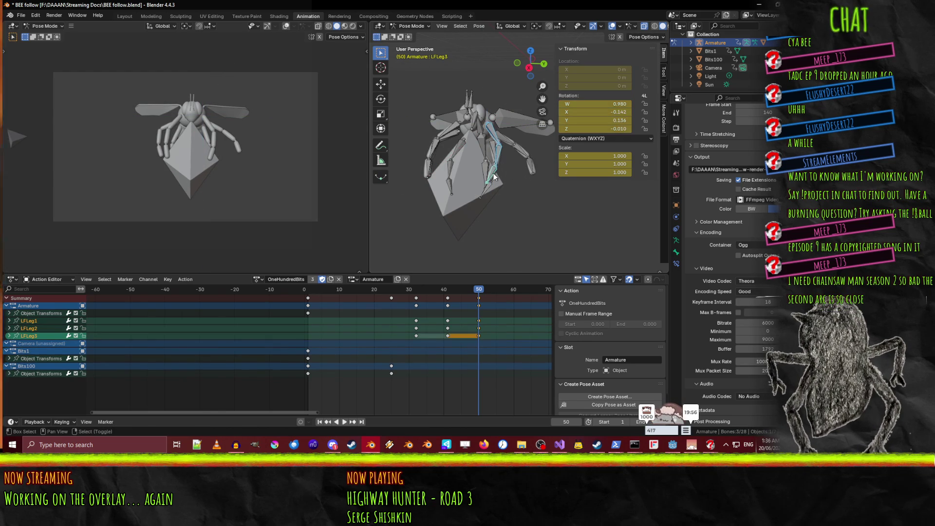
{"action": "key", "text": "i"}
{"action": "left_click", "coordinate": [489, 304]}
{"action": "key", "text": "space"}
{"action": "mouse_move", "coordinate": [466, 296]}
{"action": "left_mouse_down"}
{"action": "mouse_move", "coordinate": [385, 291]}
{"action": "mouse_move", "coordinate": [489, 297]}
{"action": "left_mouse_up"}
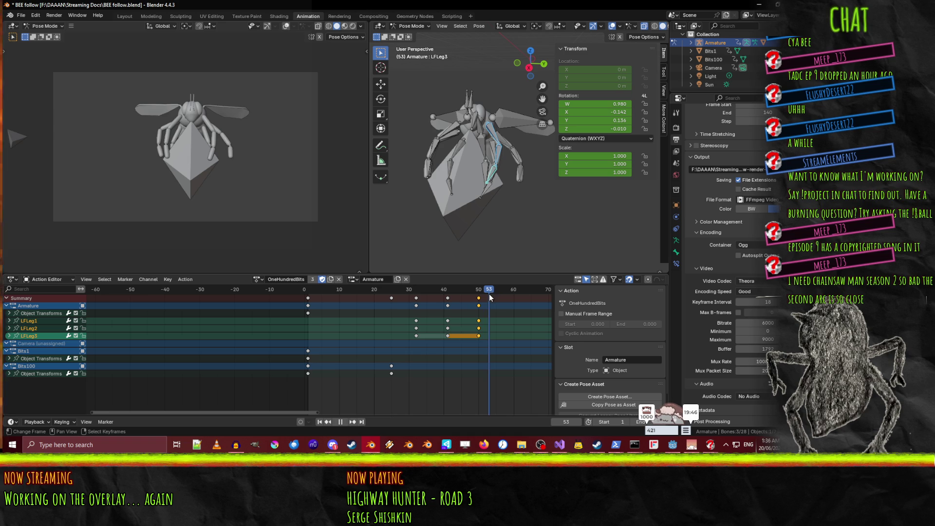
- Key the front-left leg bones at frame 53, then trial a frame-60 copy of the frame-32 pose and undo it
{"action": "key", "text": "i"}
{"action": "left_click", "coordinate": [417, 299]}
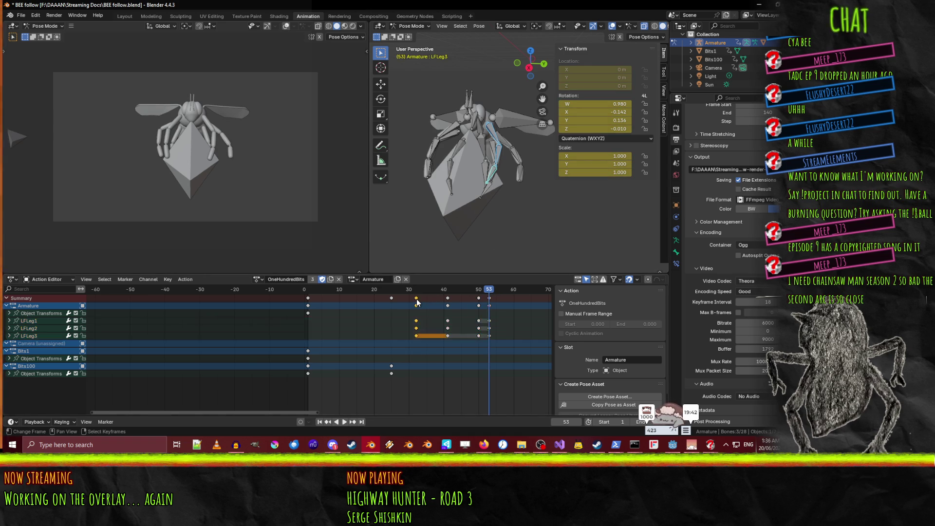
{"action": "key", "text": "shift+d"}
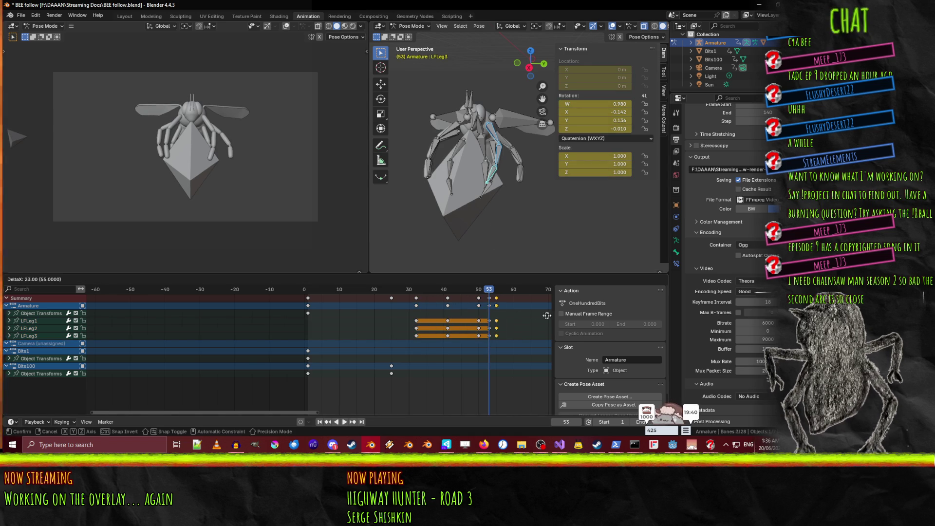
{"action": "left_click", "coordinate": [100, 318]}
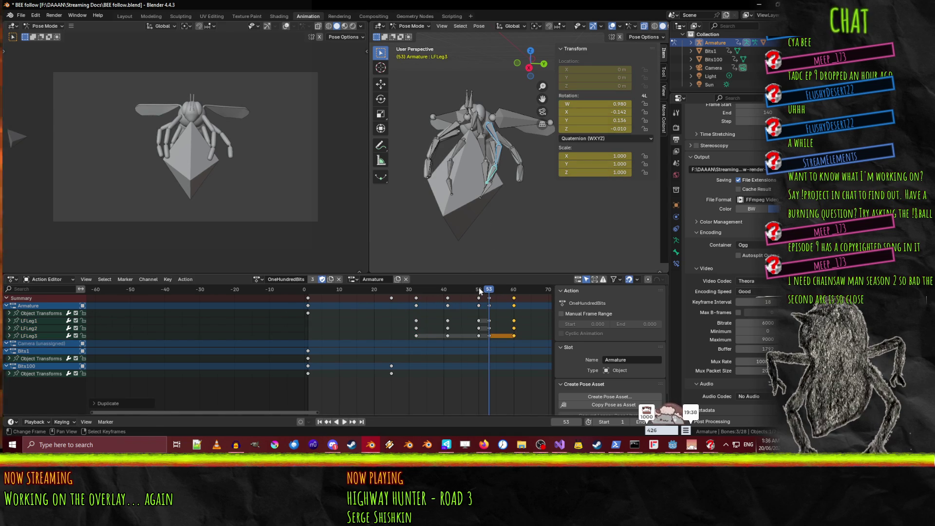
{"action": "key", "text": "space"}
{"action": "left_click", "coordinate": [508, 289]}
{"action": "left_click_drag", "start_coordinate": [507, 290], "coordinate": [521, 292]}
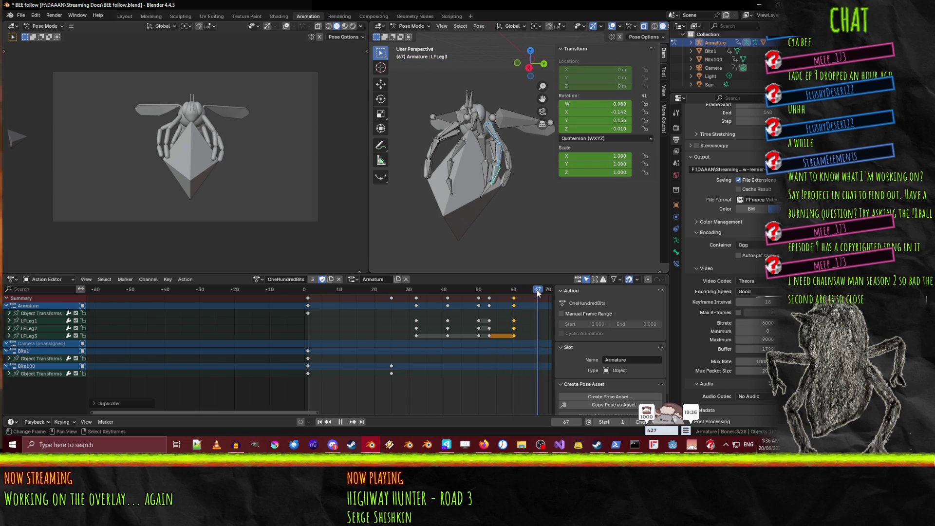
{"action": "key", "text": "space"}
{"action": "key", "text": "ctrl+z"}
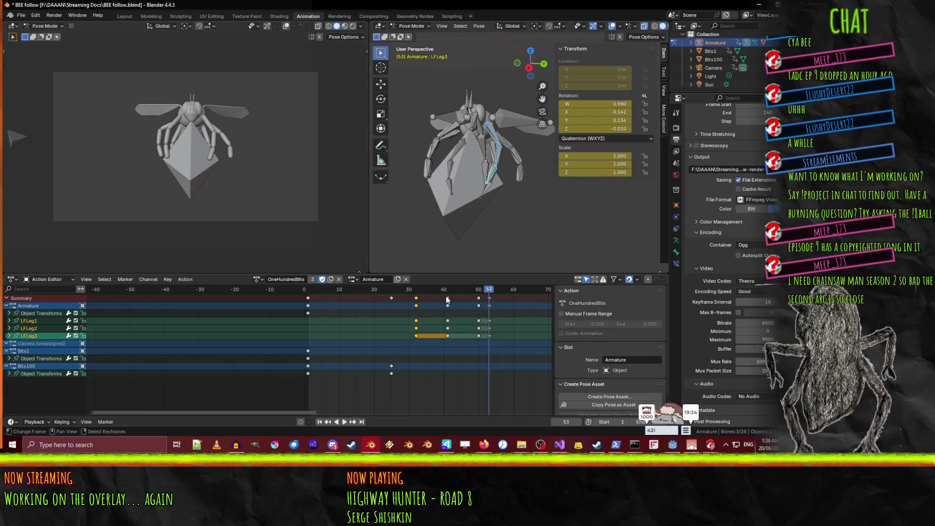
- Duplicate the frame-32 leg keys to frame 55 and preview the extended motion
{"action": "key", "text": "shift+d"}
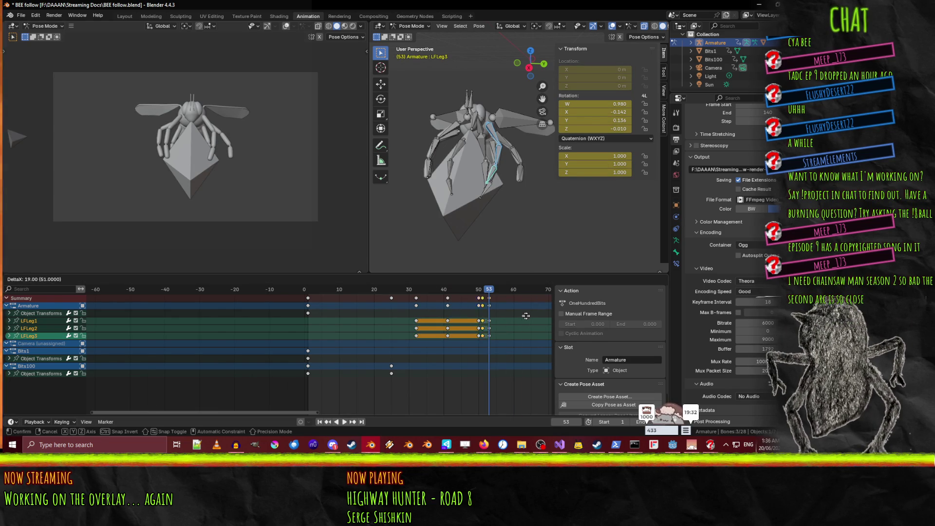
{"action": "left_click", "coordinate": [484, 297]}
{"action": "key", "text": "space"}
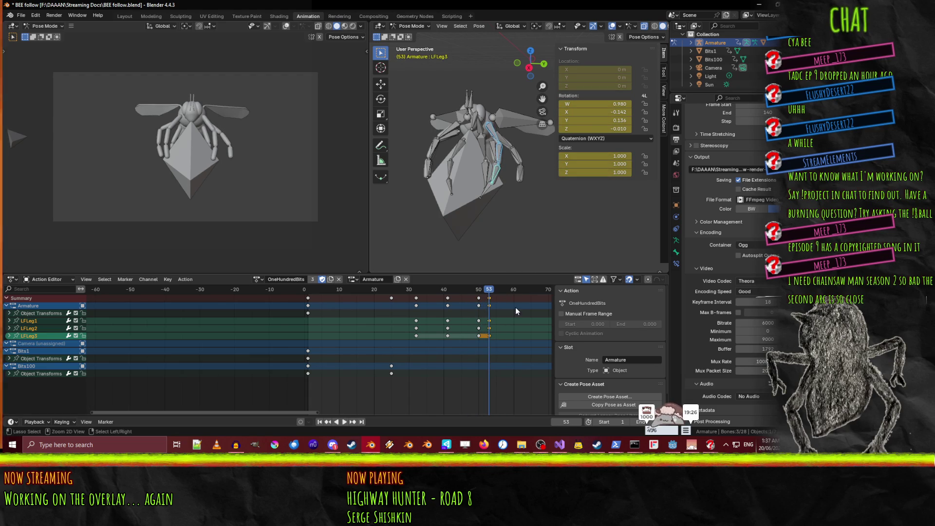
{"action": "left_click", "coordinate": [416, 298]}
{"action": "key", "text": "shift+d"}
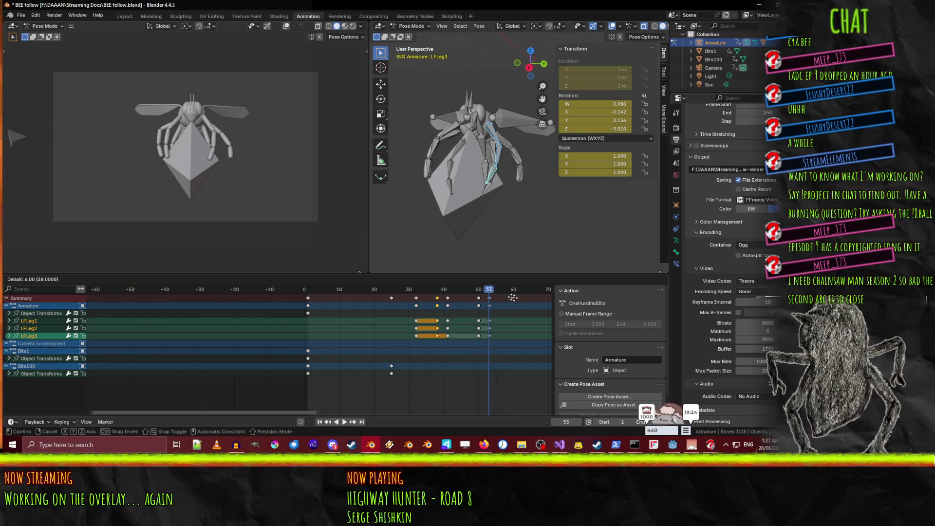
{"action": "left_click", "coordinate": [106, 300]}
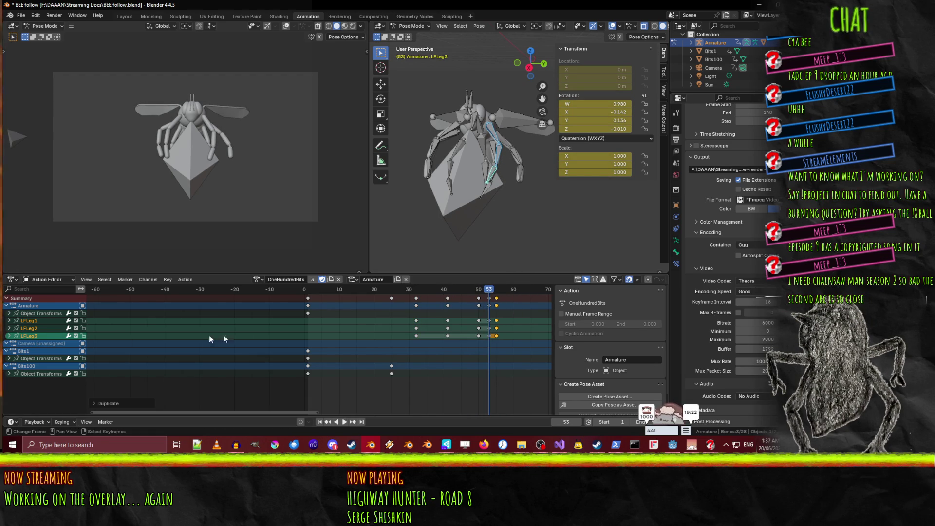
{"action": "key", "text": "space"}
{"action": "left_click_drag", "start_coordinate": [500, 289], "coordinate": [501, 302]}
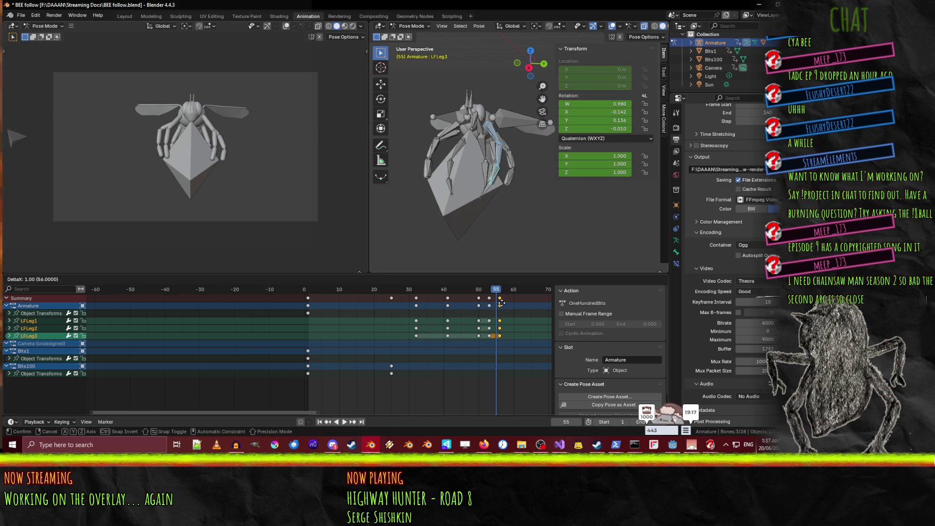
- Duplicate the front-left legs' frame-41 keys to around frame 63-64
{"action": "left_click", "coordinate": [447, 306]}
{"action": "scroll", "coordinate": [447, 307], "scroll_direction": "up", "scroll_amount": 5, "text": "ctrl"}
{"action": "key", "text": "shift+d"}
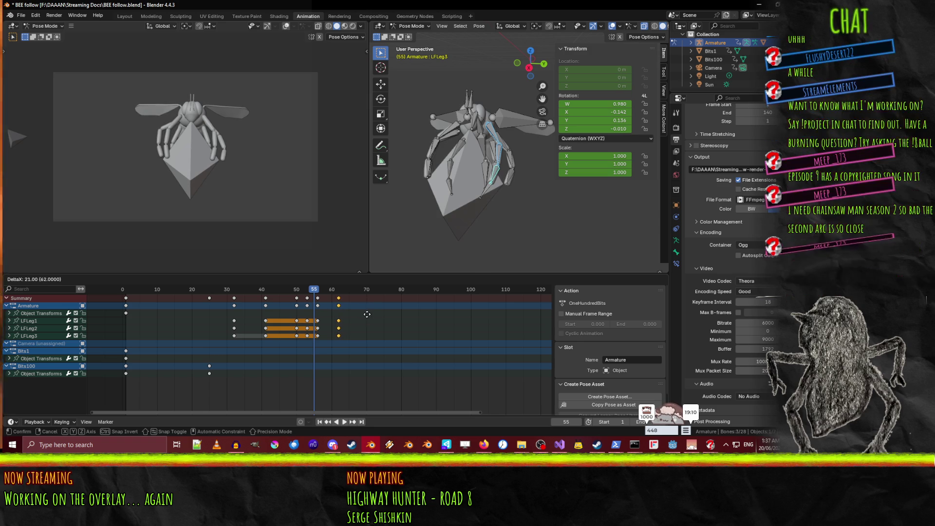
{"action": "left_click", "coordinate": [363, 321]}
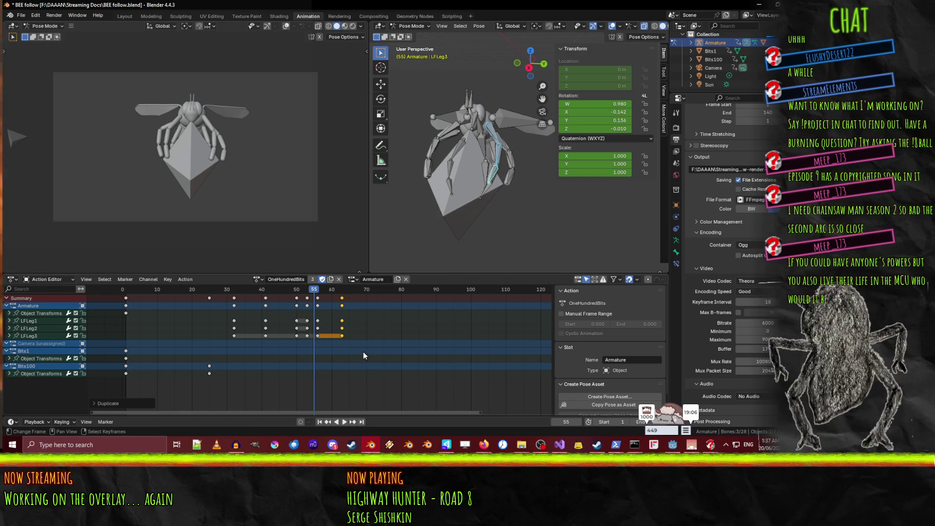
{"action": "mouse_move", "coordinate": [302, 291]}
{"action": "left_mouse_down"}
{"action": "mouse_move", "coordinate": [232, 291]}
{"action": "mouse_move", "coordinate": [344, 298]}
{"action": "left_mouse_up"}
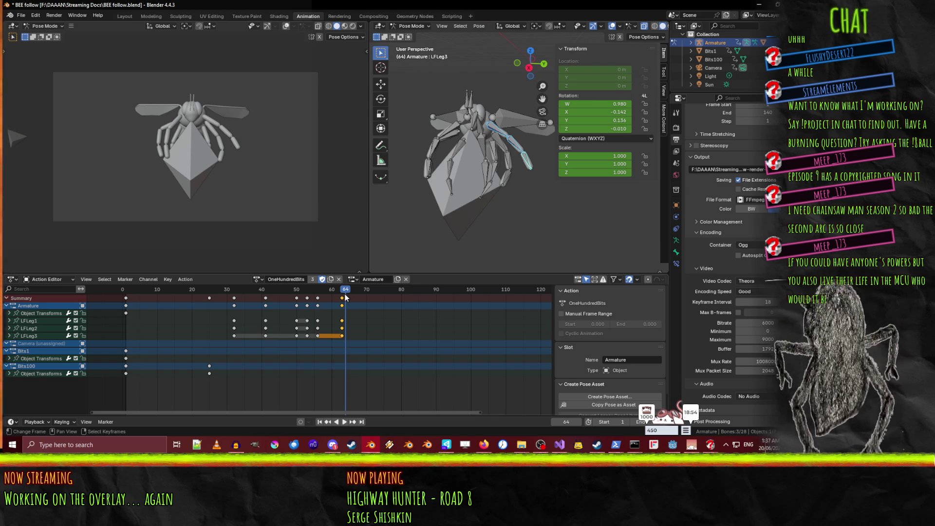
- Nudge the copied leg keys one frame later and play back to review
{"action": "key", "text": "g"}
{"action": "left_click", "coordinate": [346, 317]}
{"action": "key", "text": "space"}
{"action": "left_click", "coordinate": [295, 289]}
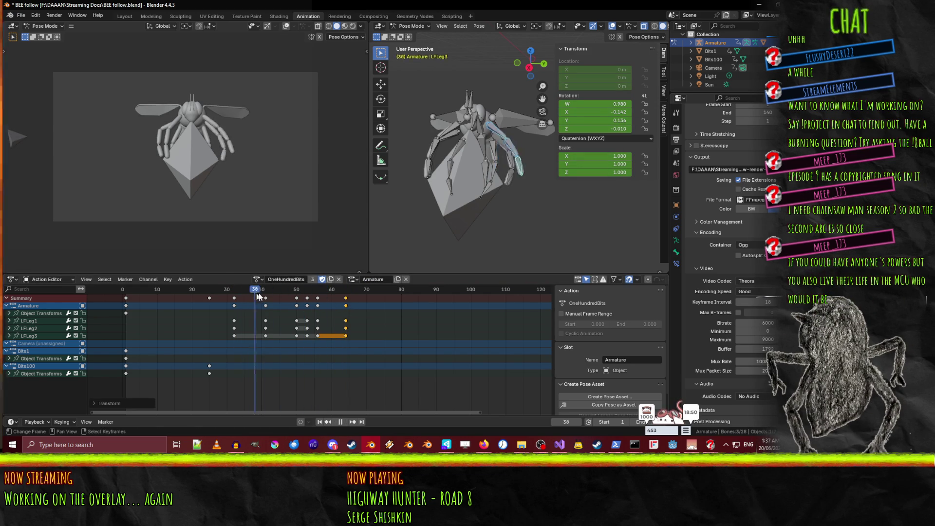
{"action": "key", "text": "space"}
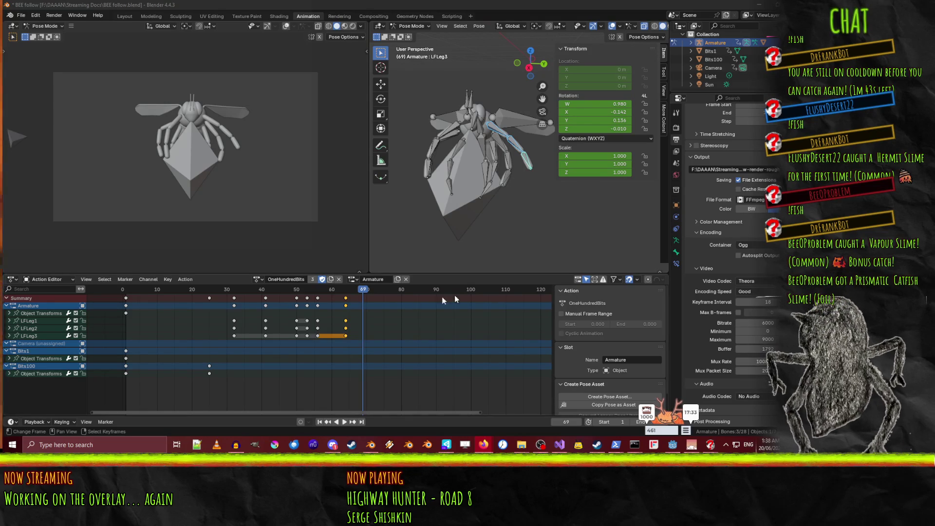
{"action": "mouse_move", "coordinate": [363, 291]}
{"action": "left_mouse_down"}
{"action": "mouse_move", "coordinate": [314, 291]}
{"action": "mouse_move", "coordinate": [365, 292]}
{"action": "left_mouse_up"}
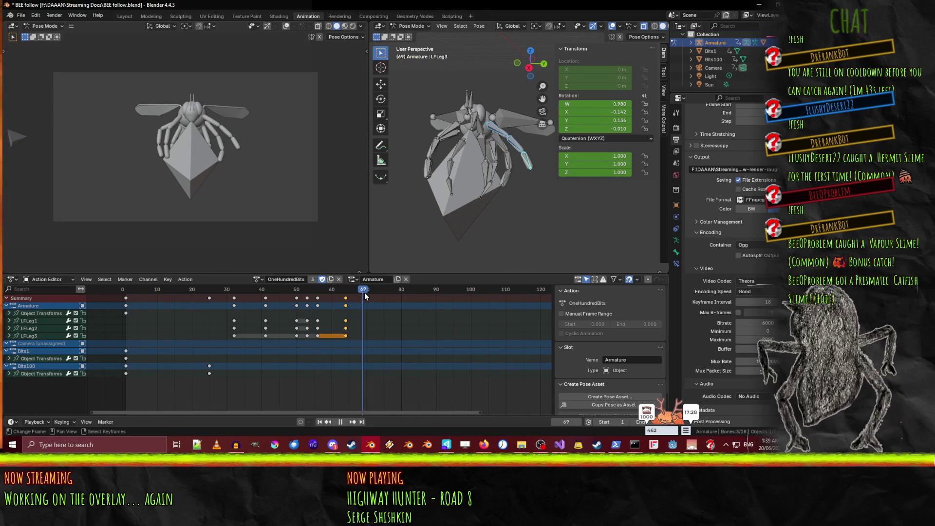
{"action": "left_click", "coordinate": [236, 298]}
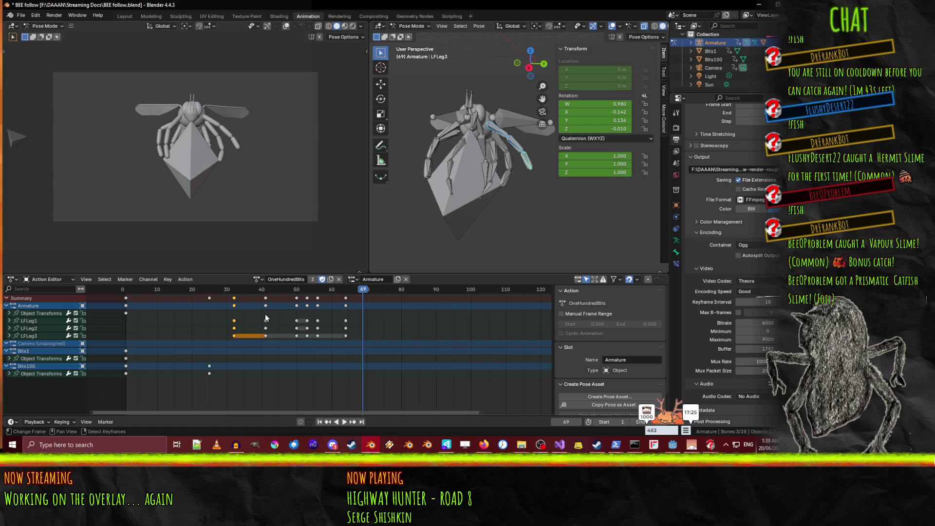
{"action": "key", "text": "shift+d"}
{"action": "left_click", "coordinate": [364, 293]}
{"action": "mouse_move", "coordinate": [364, 292]}
{"action": "left_mouse_down"}
{"action": "mouse_move", "coordinate": [217, 293]}
{"action": "mouse_move", "coordinate": [363, 305]}
{"action": "left_mouse_up"}
{"action": "key", "text": "g"}
{"action": "left_click", "coordinate": [386, 306]}
{"action": "key", "text": "space"}
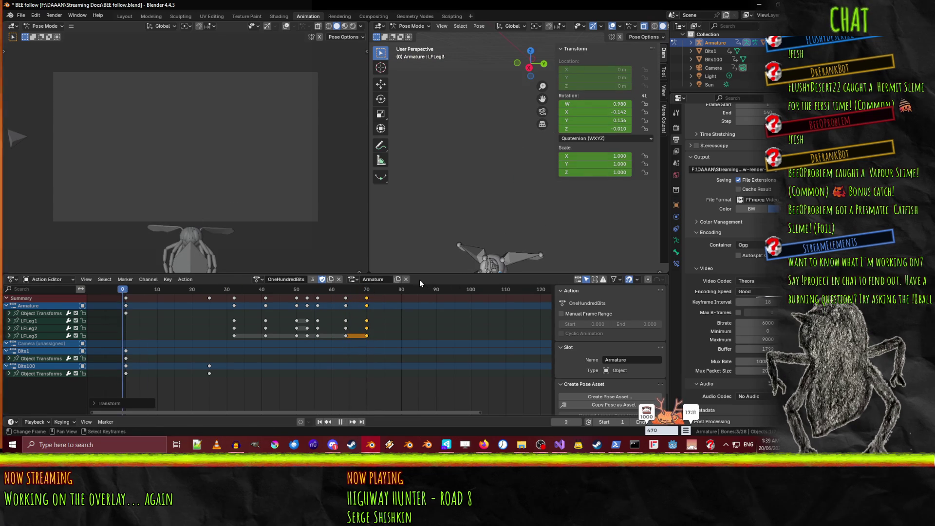
{"action": "left_click", "coordinate": [338, 421]}
{"action": "left_click", "coordinate": [338, 422]}
{"action": "left_click", "coordinate": [345, 422]}
{"action": "left_click", "coordinate": [345, 422]}
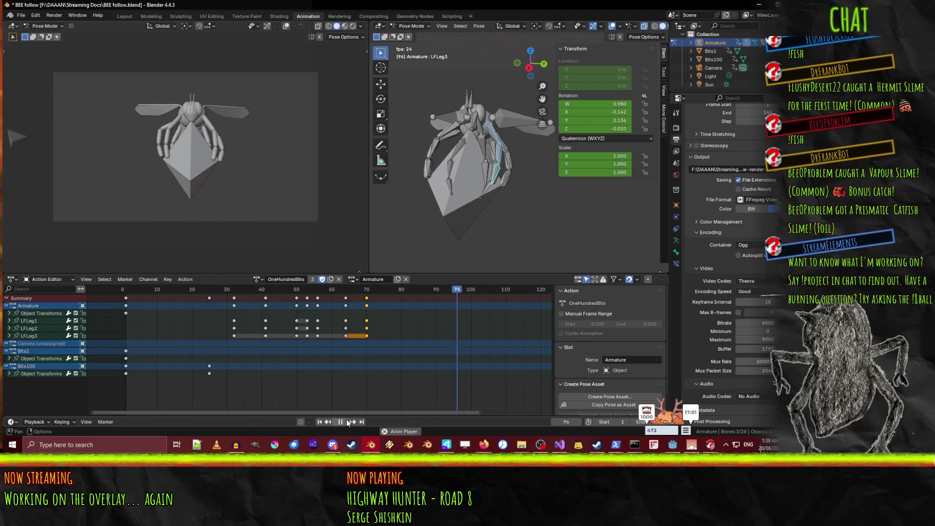
{"action": "left_click_drag", "start_coordinate": [342, 418], "coordinate": [341, 424]}
{"action": "key", "text": "Escape"}
{"action": "key", "text": "Escape"}
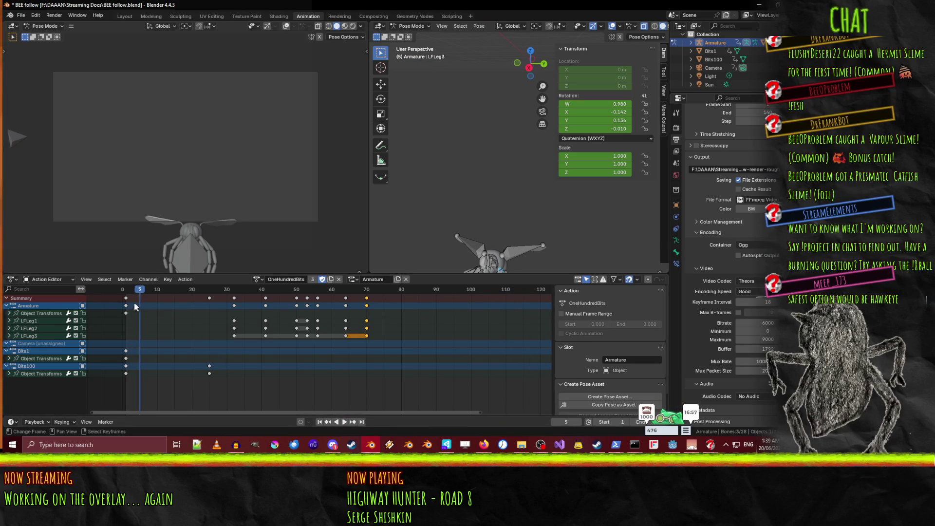
{"action": "key", "text": "space"}
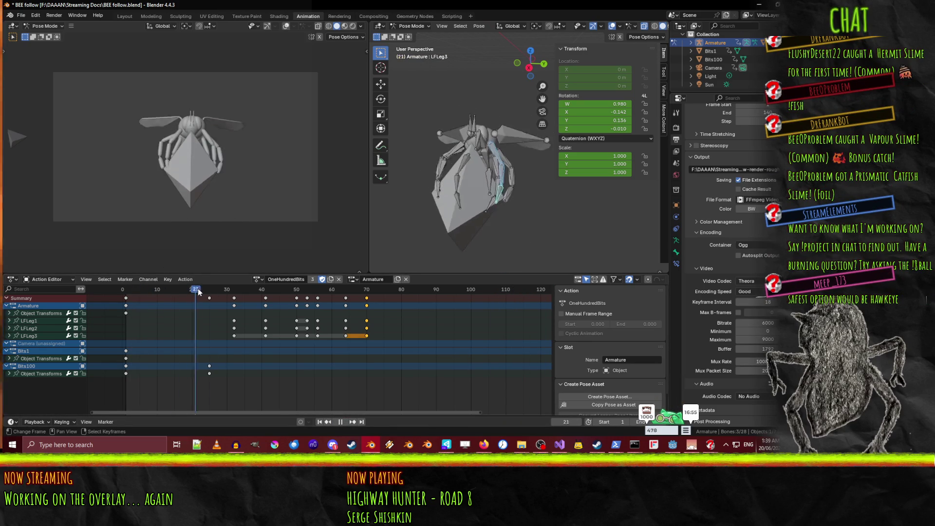
{"action": "left_click", "coordinate": [379, 291]}
{"action": "left_click_drag", "start_coordinate": [379, 293], "coordinate": [367, 291]}
{"action": "key", "text": "space"}
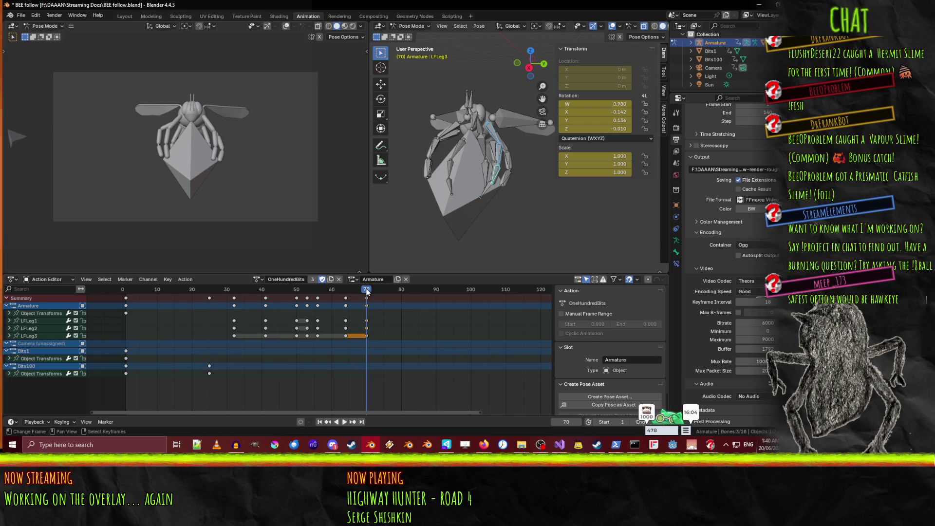
{"action": "key", "text": "space"}
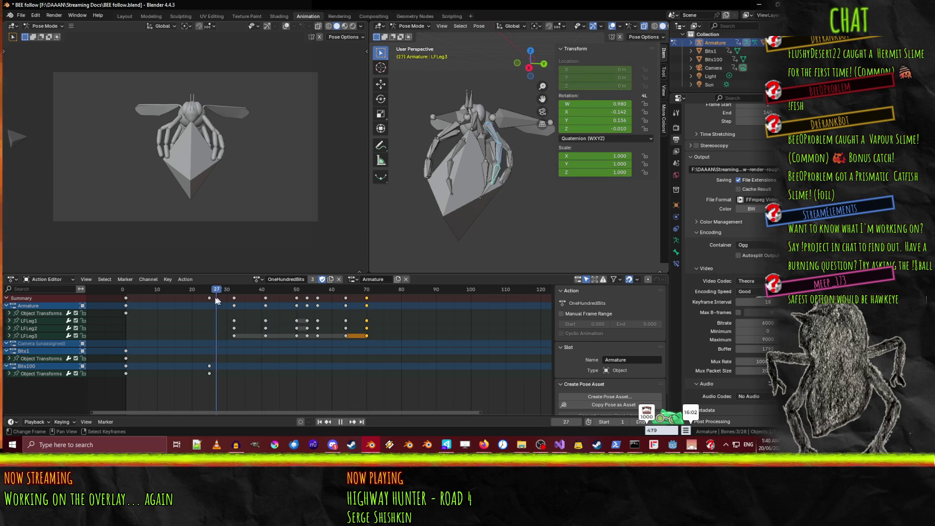
{"action": "left_click", "coordinate": [176, 294]}
{"action": "mouse_move", "coordinate": [176, 295]}
{"action": "left_mouse_down"}
{"action": "mouse_move", "coordinate": [166, 294]}
{"action": "mouse_move", "coordinate": [451, 293]}
{"action": "left_mouse_up"}
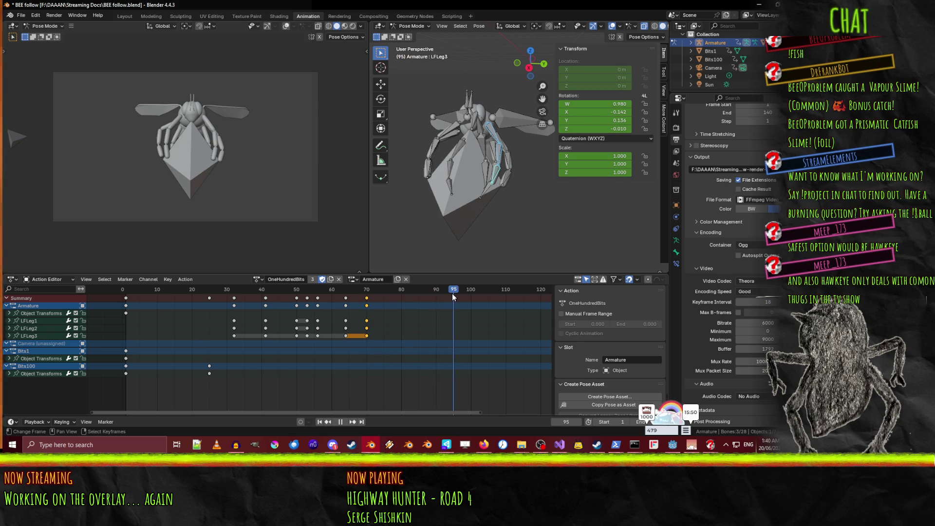
{"action": "mouse_move", "coordinate": [452, 295]}
{"action": "left_mouse_down"}
{"action": "mouse_move", "coordinate": [127, 302]}
{"action": "mouse_move", "coordinate": [346, 292]}
{"action": "left_mouse_up"}
- In Object Mode, select Bits1 and key all its channels at frame 63
{"action": "left_click", "coordinate": [19, 135]}
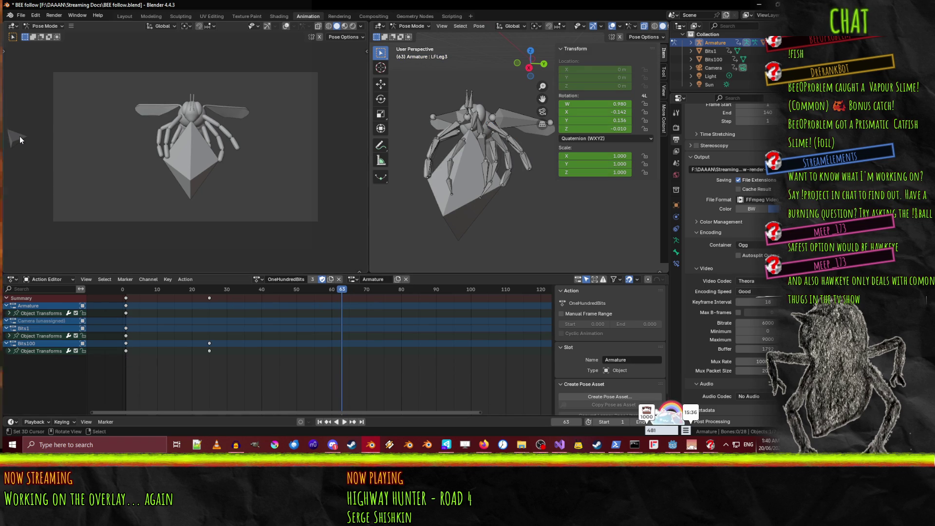
{"action": "left_click", "coordinate": [361, 279]}
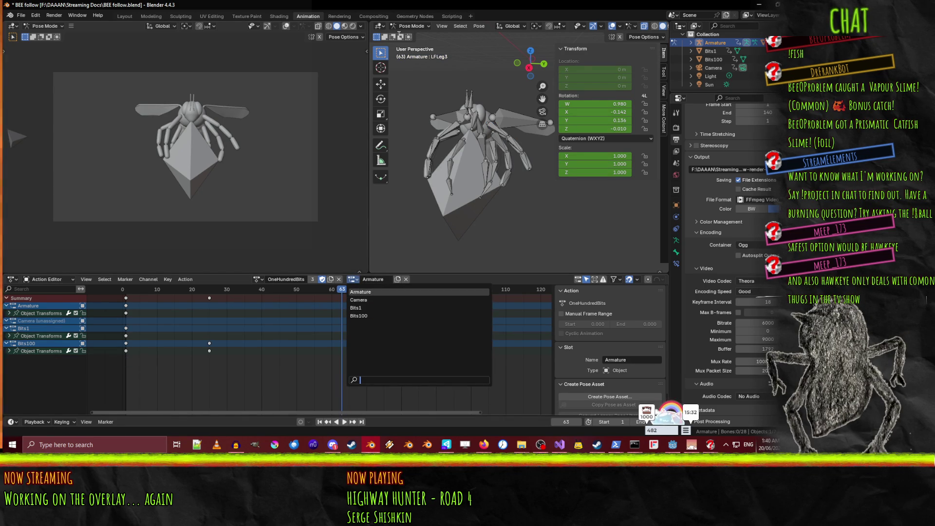
{"action": "left_click", "coordinate": [409, 26]}
{"action": "left_click", "coordinate": [409, 35]}
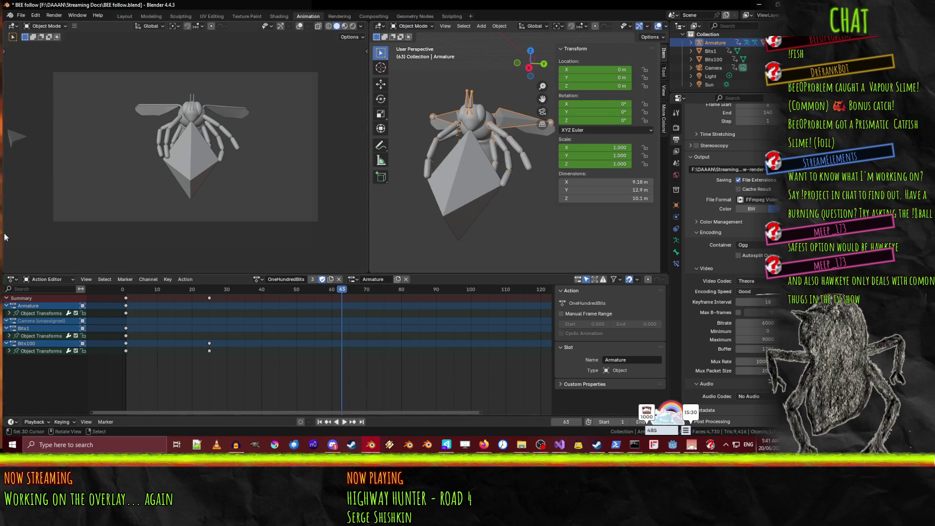
{"action": "left_click", "coordinate": [22, 139]}
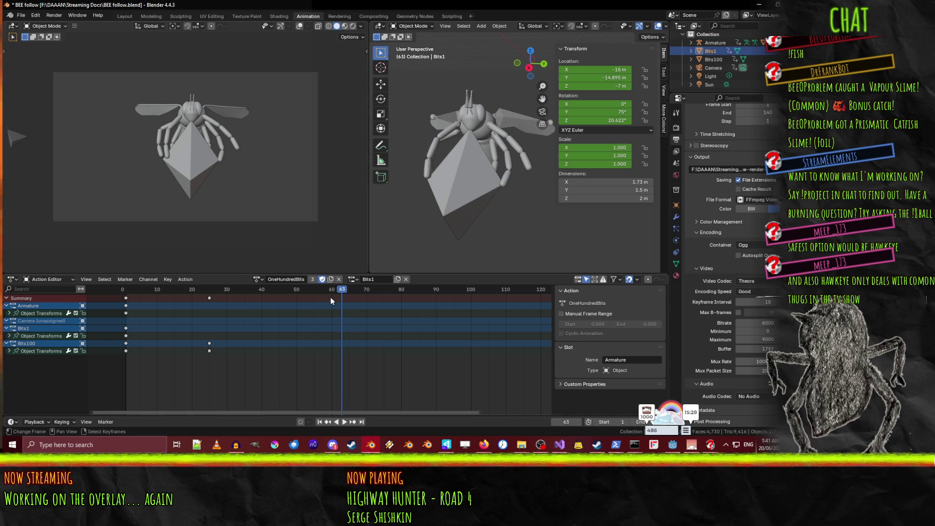
{"action": "key", "text": "i"}
{"action": "left_click", "coordinate": [347, 329]}
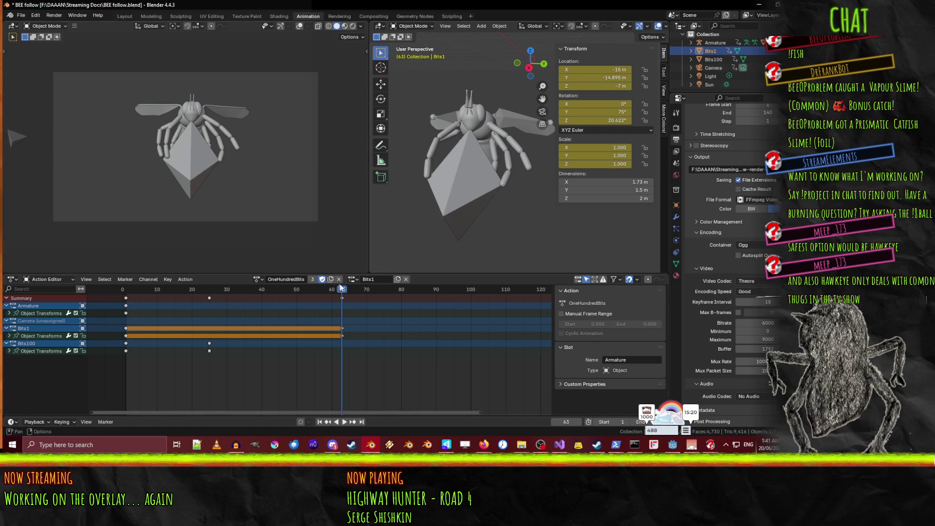
- At frame 70, move Bits1 along Y, rotate it on Z and tilt it, then keyframe that pose
{"action": "left_click_drag", "start_coordinate": [342, 291], "coordinate": [366, 291]}
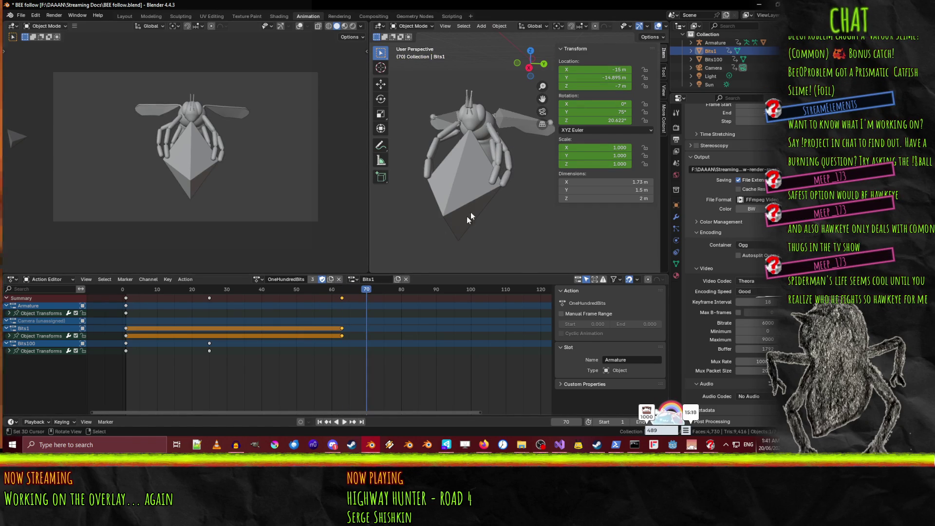
{"action": "key", "text": "g"}
{"action": "key", "text": "y"}
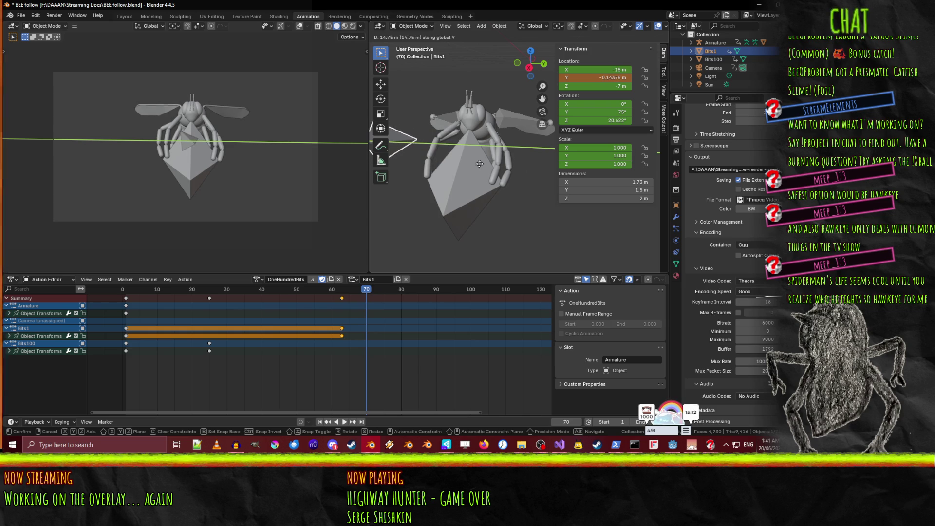
{"action": "left_click", "coordinate": [494, 166]}
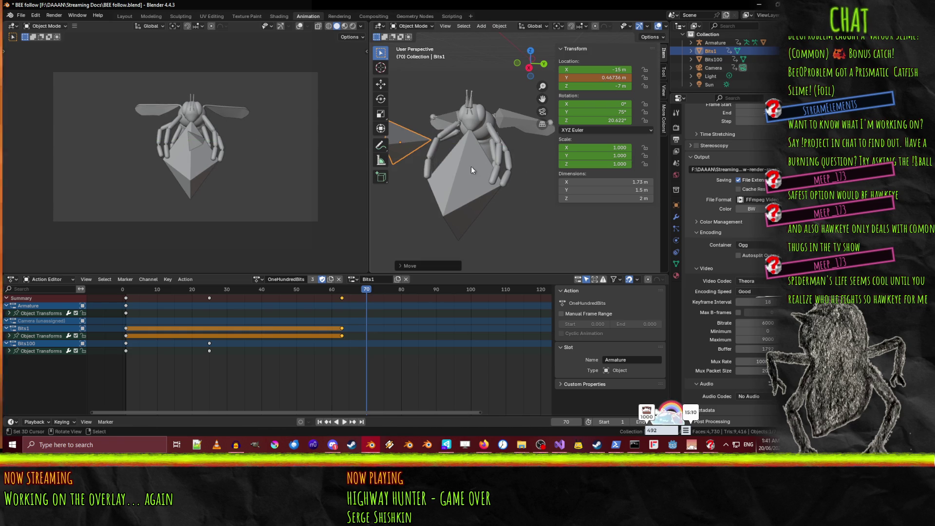
{"action": "key", "text": "r"}
{"action": "key", "text": "z"}
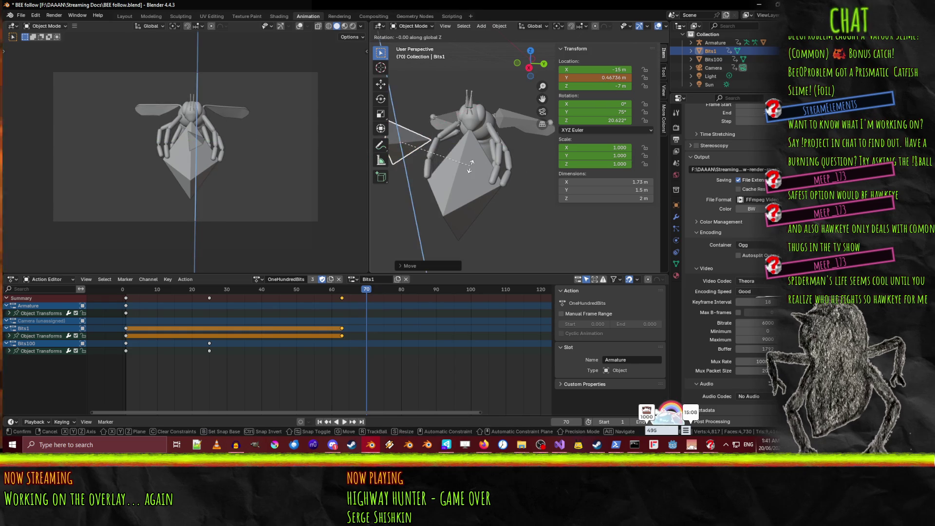
{"action": "left_click", "coordinate": [431, 172]}
{"action": "key", "text": "r"}
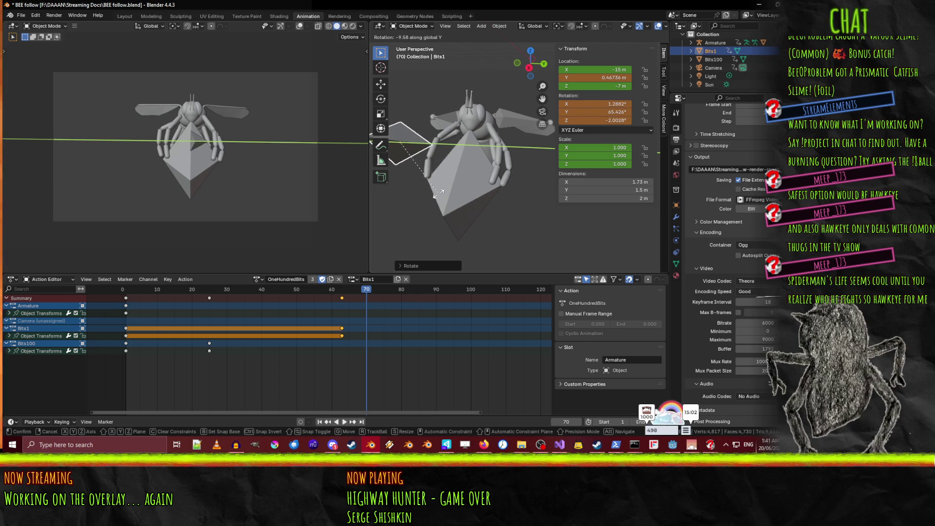
{"action": "left_click", "coordinate": [438, 194]}
{"action": "key", "text": "i"}
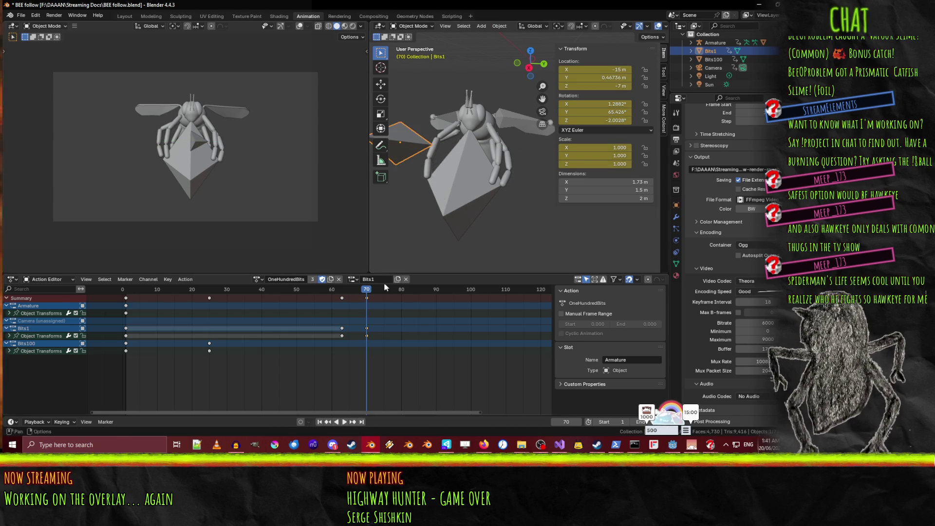
{"action": "mouse_move", "coordinate": [362, 287]}
{"action": "left_mouse_down"}
{"action": "mouse_move", "coordinate": [307, 292]}
{"action": "mouse_move", "coordinate": [397, 290]}
{"action": "left_mouse_up"}
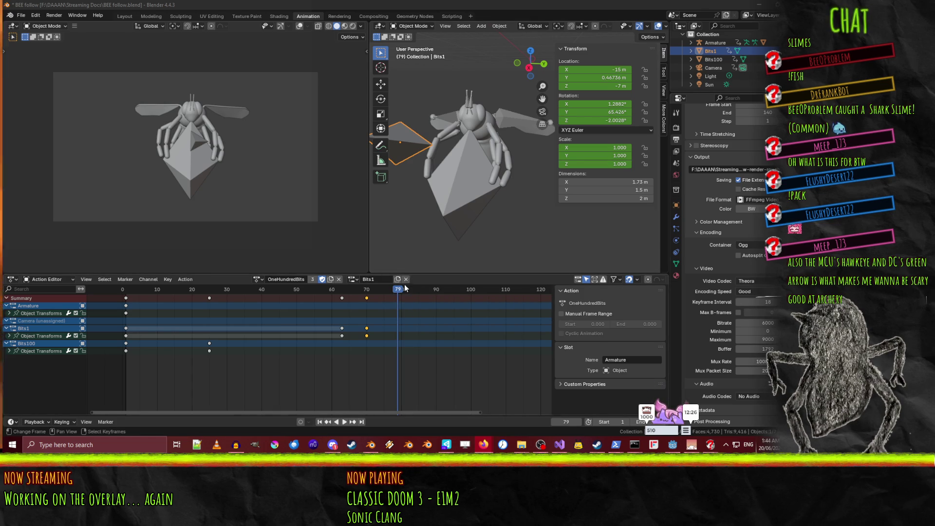
- Shift Bits1's frame-70 keyframes two frames later to frame 72
{"action": "left_click", "coordinate": [391, 290]}
{"action": "key", "text": "space"}
{"action": "left_click", "coordinate": [299, 290]}
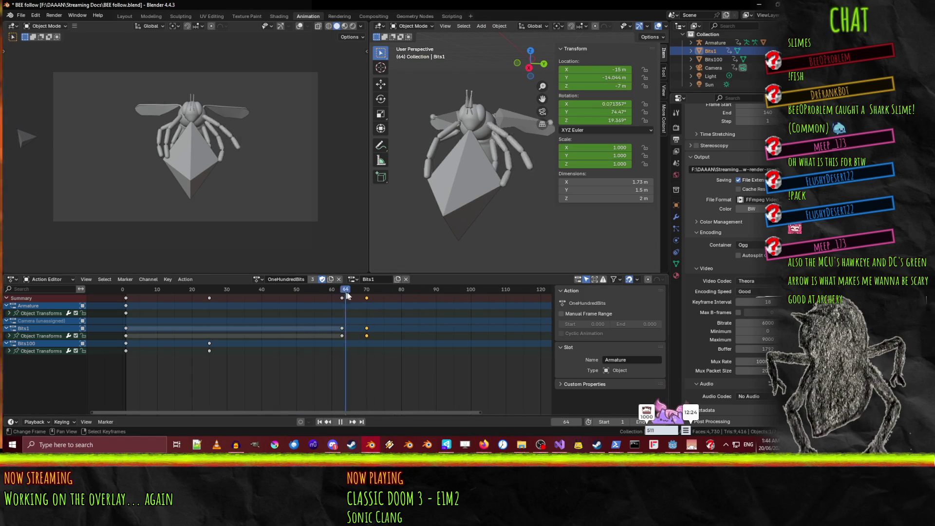
{"action": "left_click_drag", "start_coordinate": [378, 300], "coordinate": [366, 301]}
{"action": "key", "text": "space"}
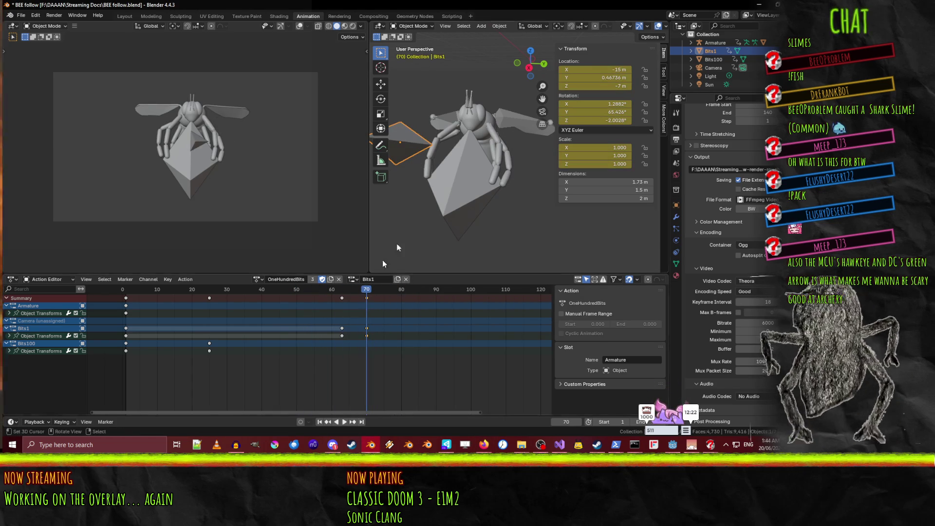
{"action": "key", "text": "ctrl+k"}
{"action": "key", "text": "g"}
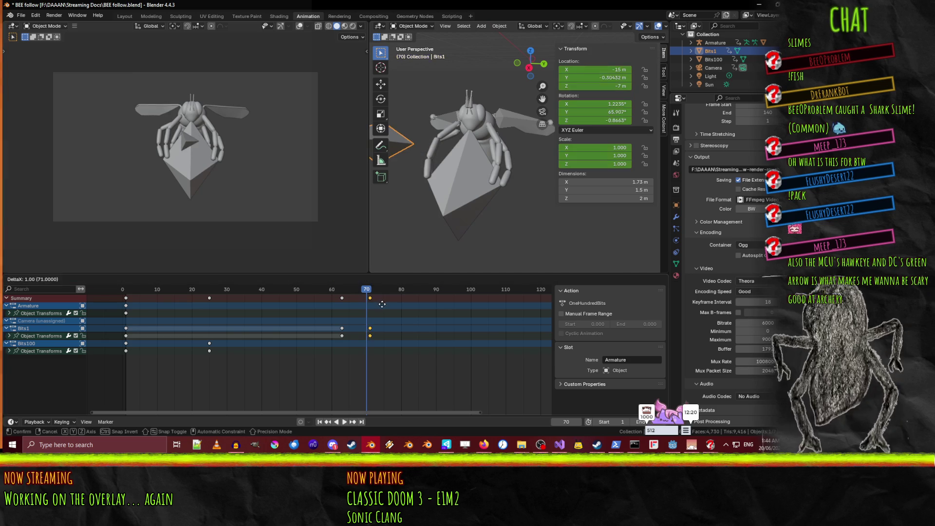
{"action": "left_click", "coordinate": [387, 306]}
- At frame 72, shift Bits1 along X and lower it along Z
{"action": "left_click", "coordinate": [373, 291]}
{"action": "key", "text": "space"}
{"action": "key", "text": "space"}
{"action": "key", "text": "g"}
{"action": "key", "text": "x"}
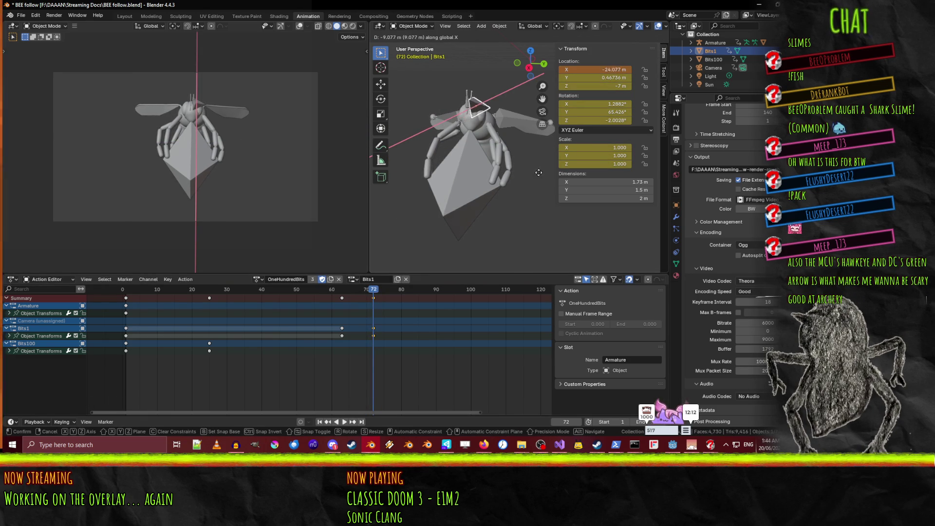
{"action": "left_click", "coordinate": [509, 184]}
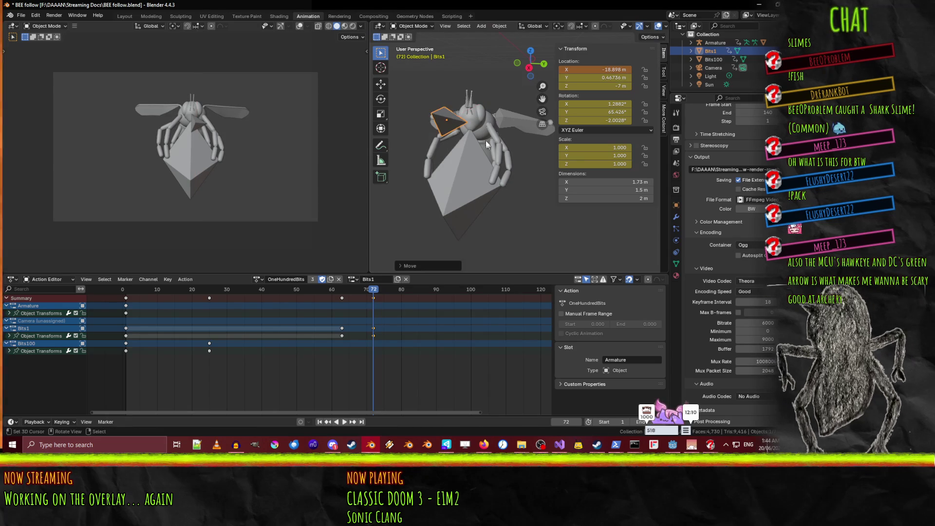
{"action": "key", "text": "g"}
{"action": "key", "text": "z"}
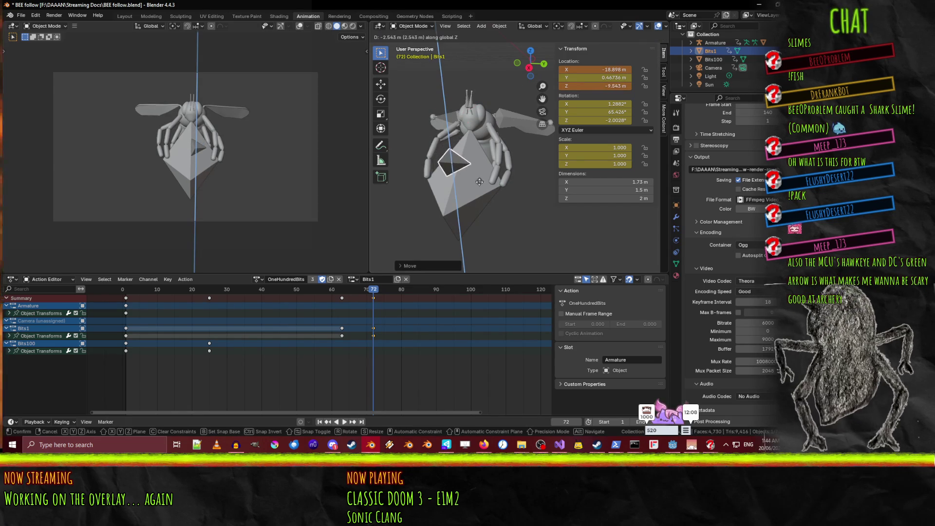
{"action": "left_click", "coordinate": [479, 192]}
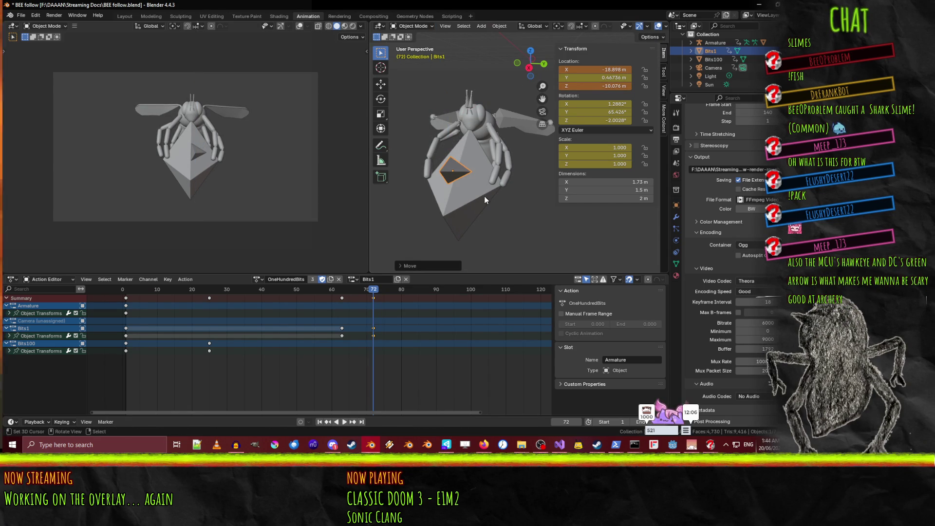
- Fine-tune Bits1's X and Y position, ending near Y −0.612 m
{"action": "key", "text": "g"}
{"action": "key", "text": "y"}
{"action": "key", "text": "x"}
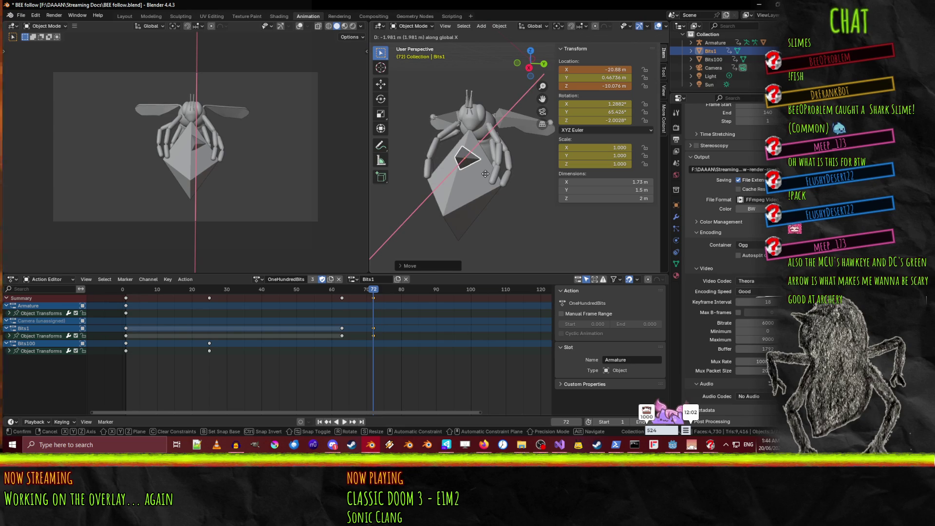
{"action": "left_click", "coordinate": [498, 181]}
{"action": "key", "text": "g"}
{"action": "key", "text": "x"}
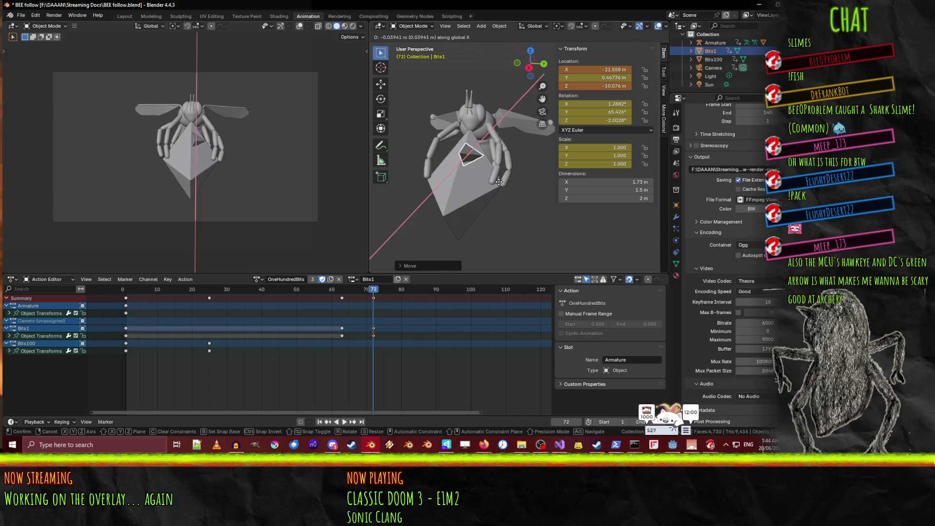
{"action": "key", "text": "y"}
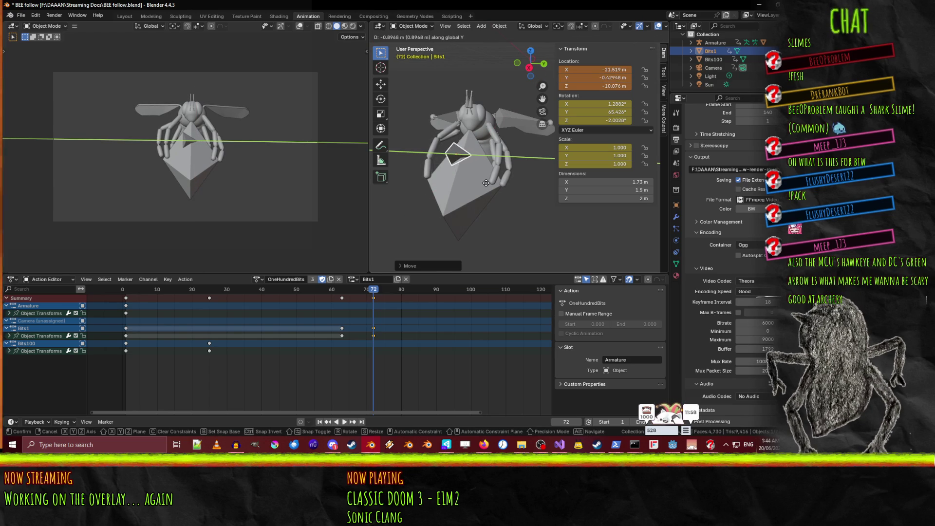
{"action": "left_click", "coordinate": [484, 184]}
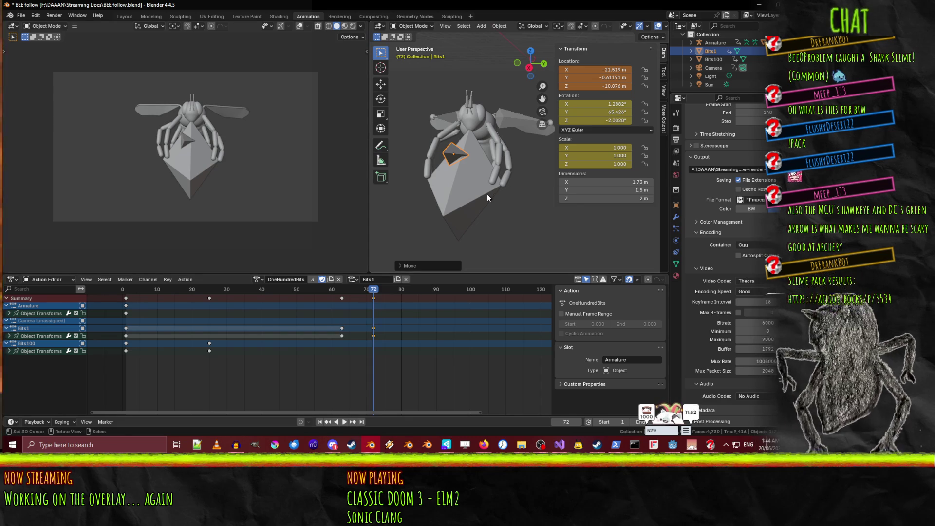
- Scale Bits1 up to about 1.665 and keyframe it at frame 72
{"action": "key", "text": "r"}
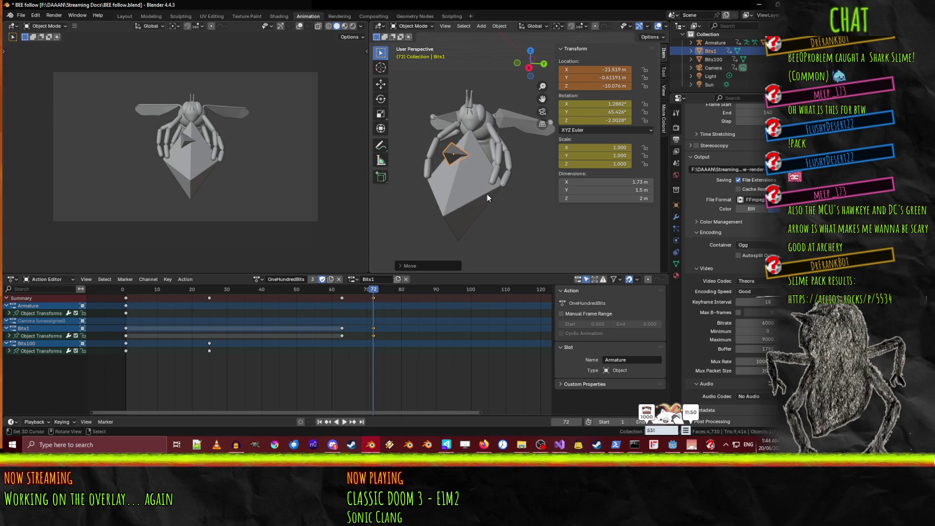
{"action": "key", "text": "s"}
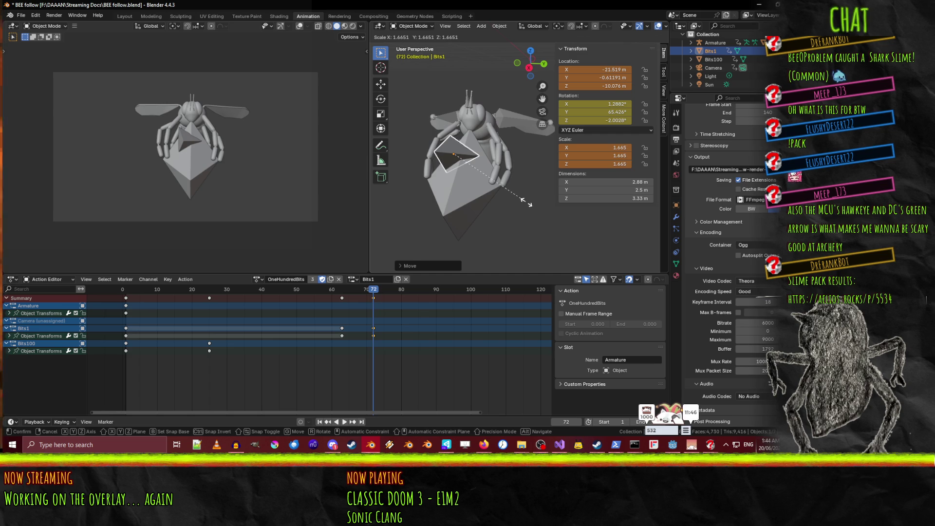
{"action": "left_click", "coordinate": [526, 203]}
{"action": "key", "text": "i"}
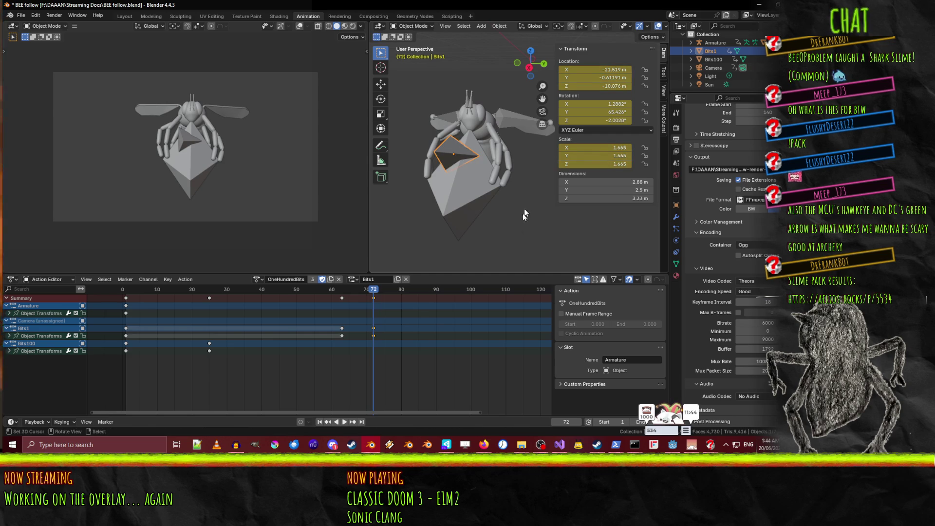
- Expand Bits1's transform channels and box-select its frame-72 scale keys
{"action": "left_click", "coordinate": [619, 148]}
{"action": "left_click_drag", "start_coordinate": [373, 289], "coordinate": [342, 291]}
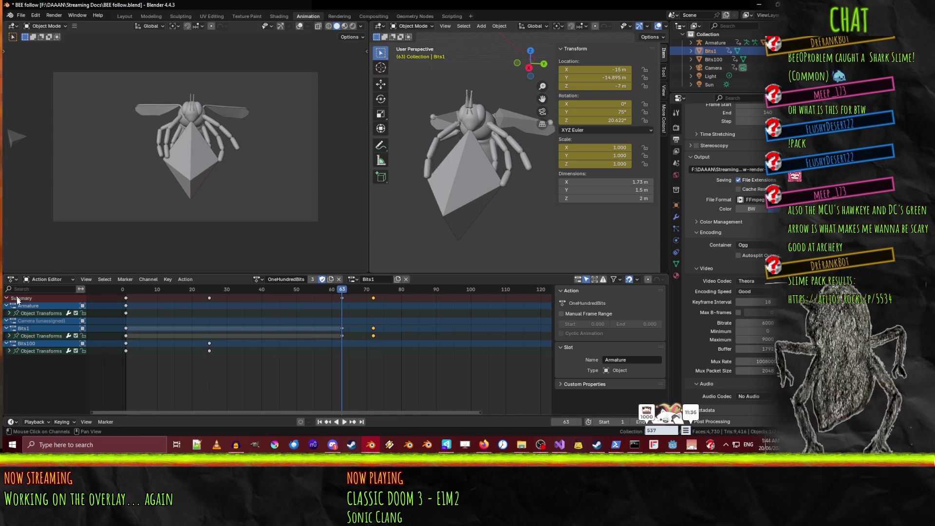
{"action": "left_click", "coordinate": [9, 335]}
{"action": "right_click", "coordinate": [373, 388]}
{"action": "right_click", "coordinate": [373, 396]}
{"action": "left_click", "coordinate": [371, 392]}
{"action": "left_click", "coordinate": [373, 391]}
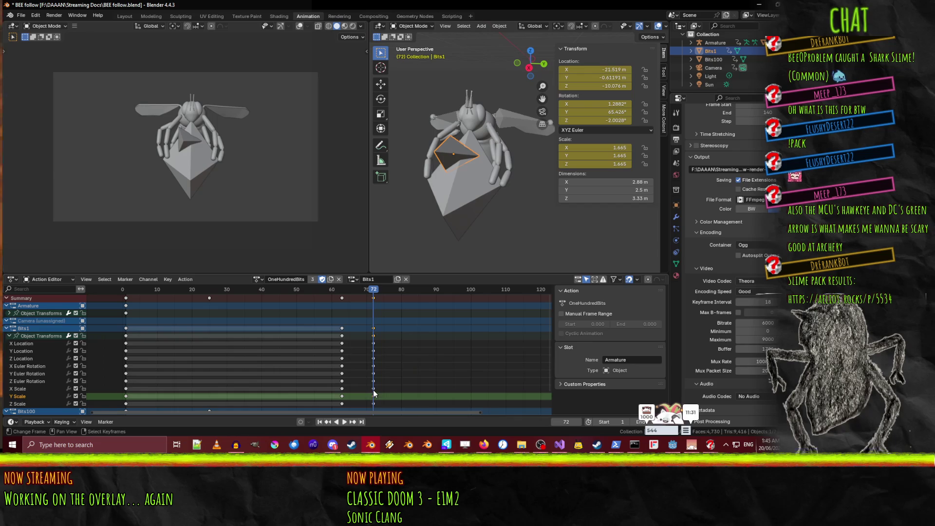
{"action": "left_click", "coordinate": [373, 389]}
{"action": "mouse_move", "coordinate": [370, 388]}
{"action": "left_mouse_down"}
{"action": "mouse_move", "coordinate": [383, 409]}
{"action": "mouse_move", "coordinate": [393, 401]}
{"action": "left_mouse_up"}
- Duplicate the selected 1.665 scale keys back to frame 63
{"action": "key", "text": "shift+d"}
{"action": "left_click", "coordinate": [362, 401]}
{"action": "key", "text": "space"}
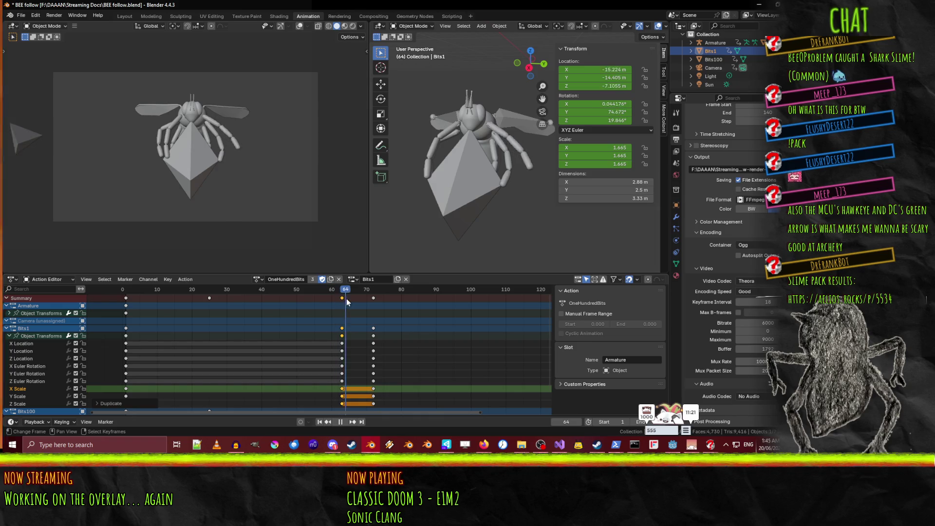
{"action": "key", "text": "Escape"}
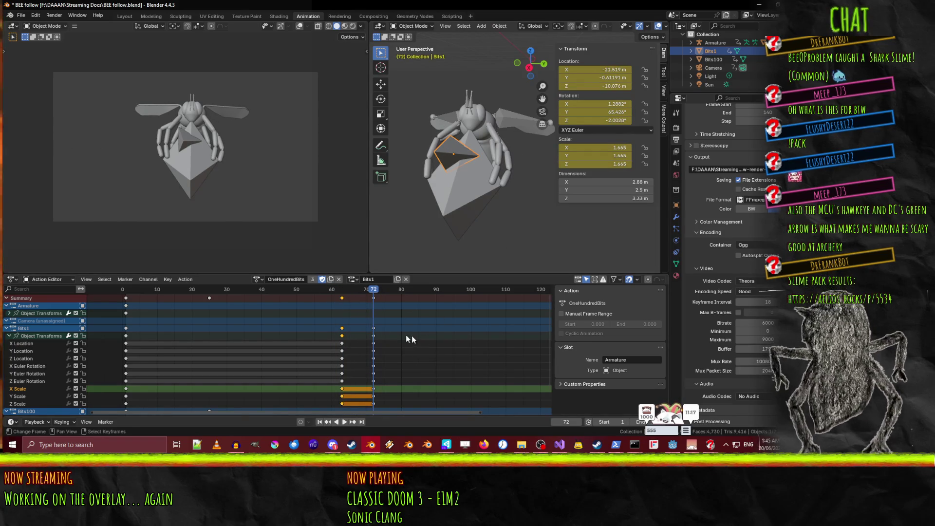
{"action": "left_click", "coordinate": [467, 191]}
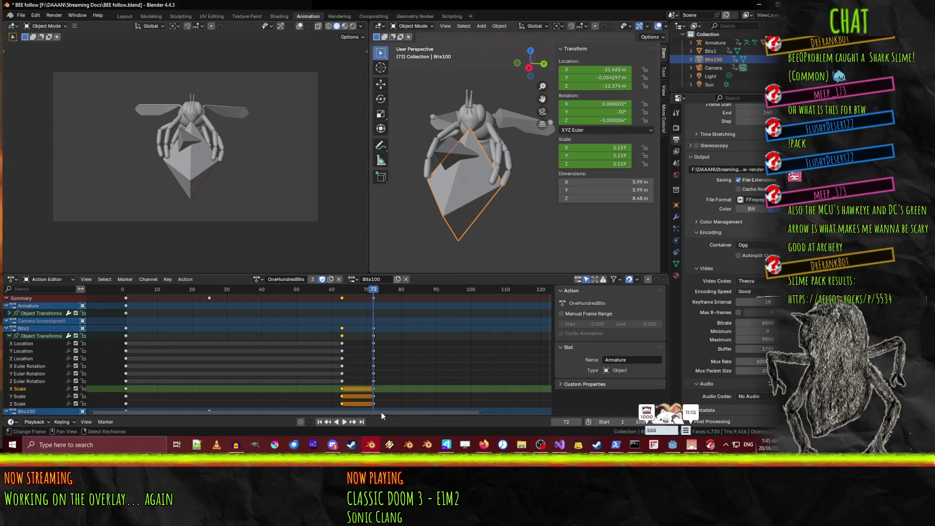
- Keyframe Bits100's current pose at frame 70
{"action": "left_click_drag", "start_coordinate": [371, 291], "coordinate": [367, 290]}
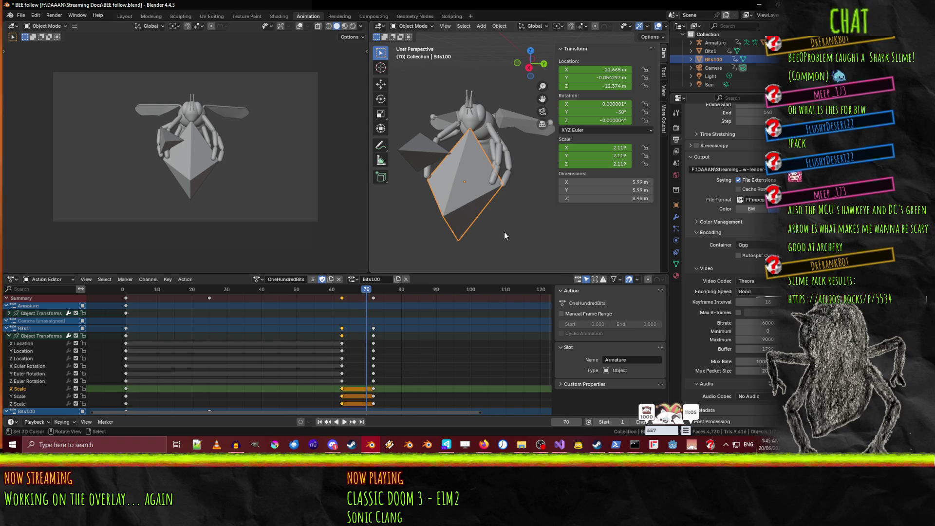
{"action": "key", "text": "space"}
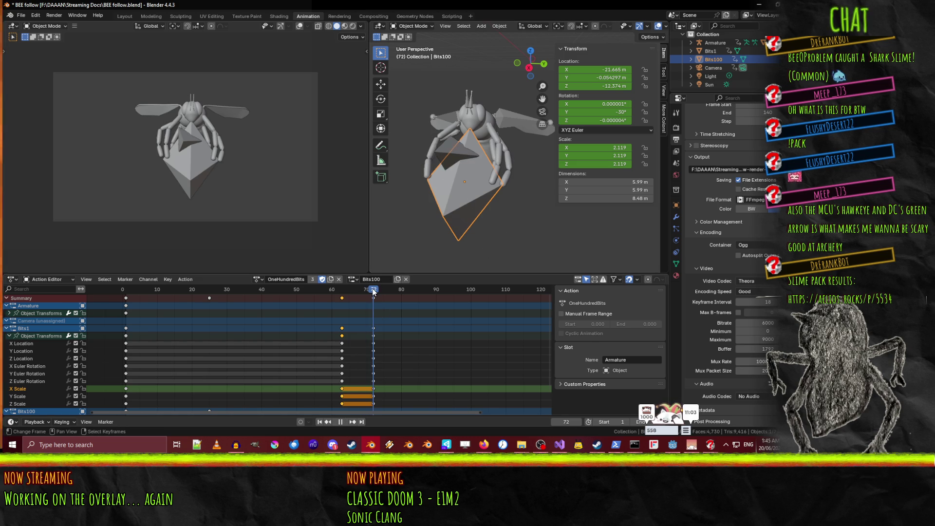
{"action": "key", "text": "Escape"}
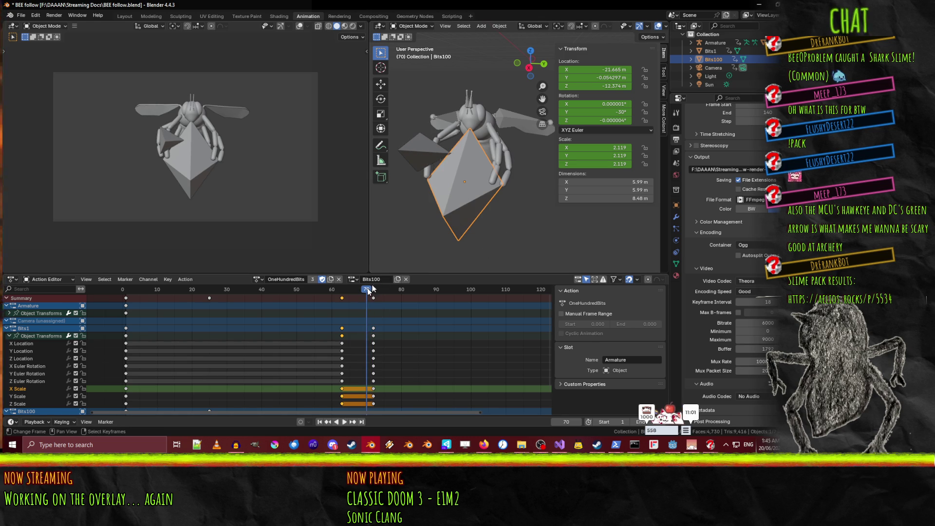
{"action": "key", "text": "i"}
{"action": "key", "text": "space"}
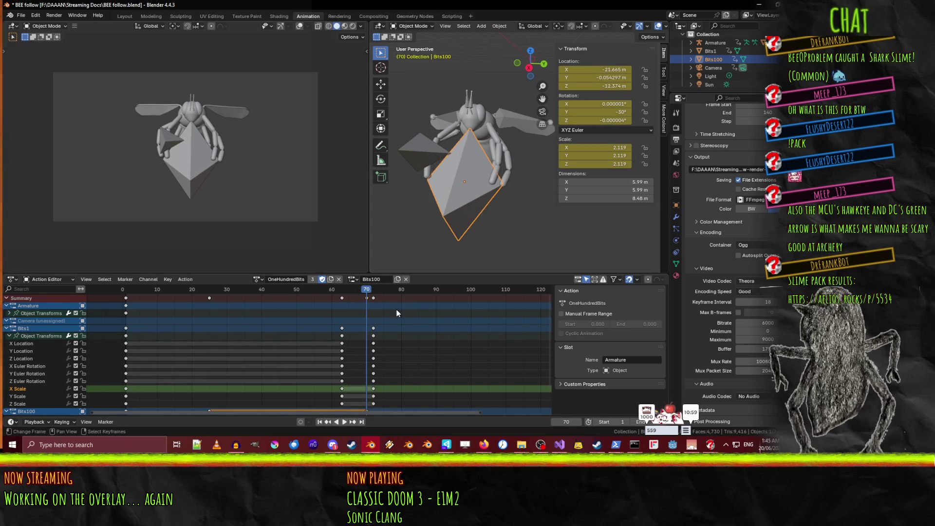
- At frame 72, tilt Bits100 around X to about −13.389° and preview it
{"action": "left_click_drag", "start_coordinate": [371, 294], "coordinate": [376, 294]}
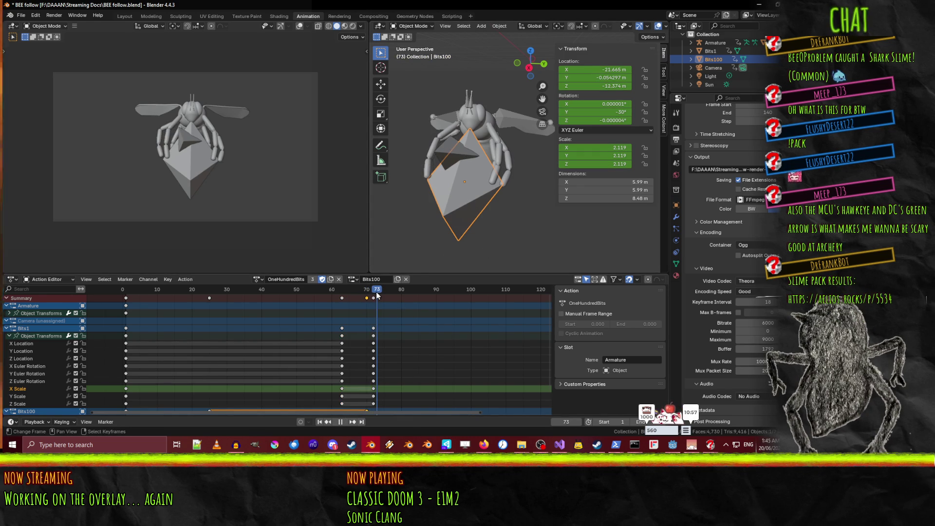
{"action": "key", "text": "r"}
{"action": "key", "text": "x"}
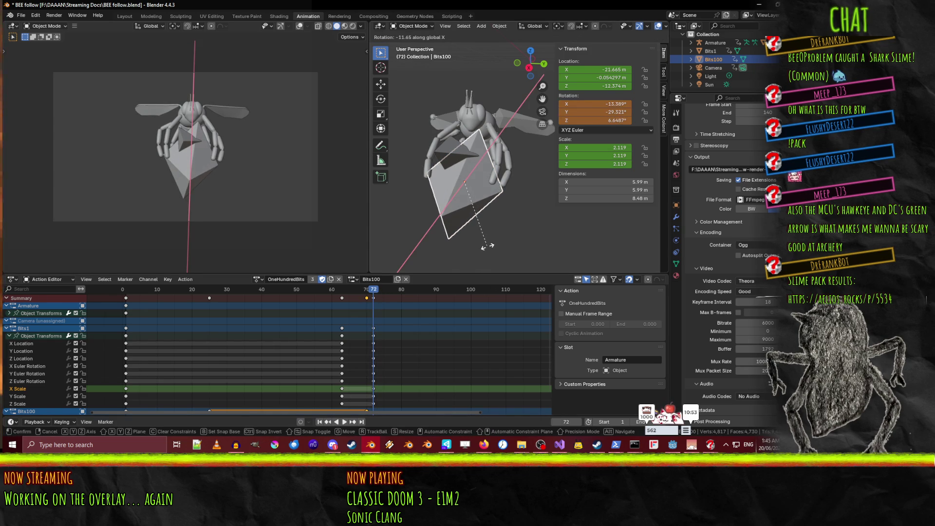
{"action": "left_click", "coordinate": [486, 246]}
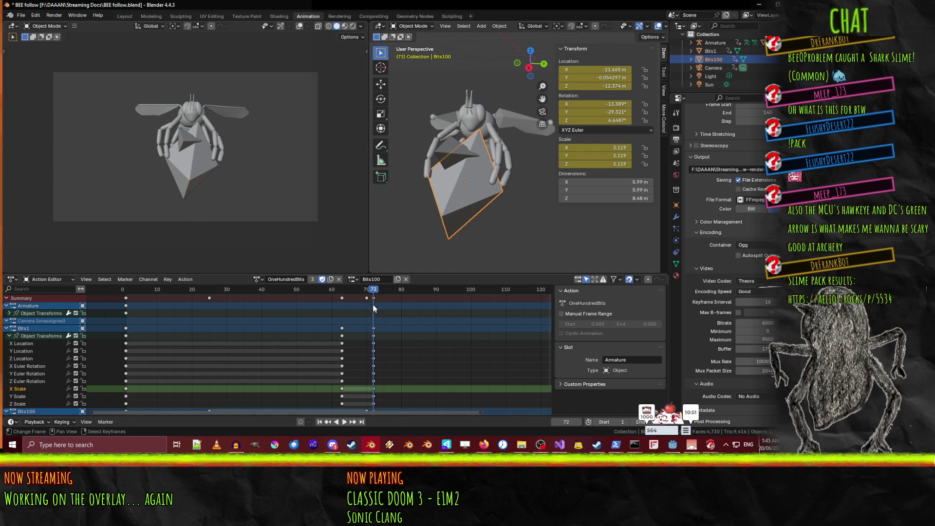
{"action": "mouse_move", "coordinate": [374, 298]}
{"action": "left_mouse_down"}
{"action": "mouse_move", "coordinate": [356, 297]}
{"action": "mouse_move", "coordinate": [386, 302]}
{"action": "left_mouse_up"}
{"action": "key", "text": "space"}
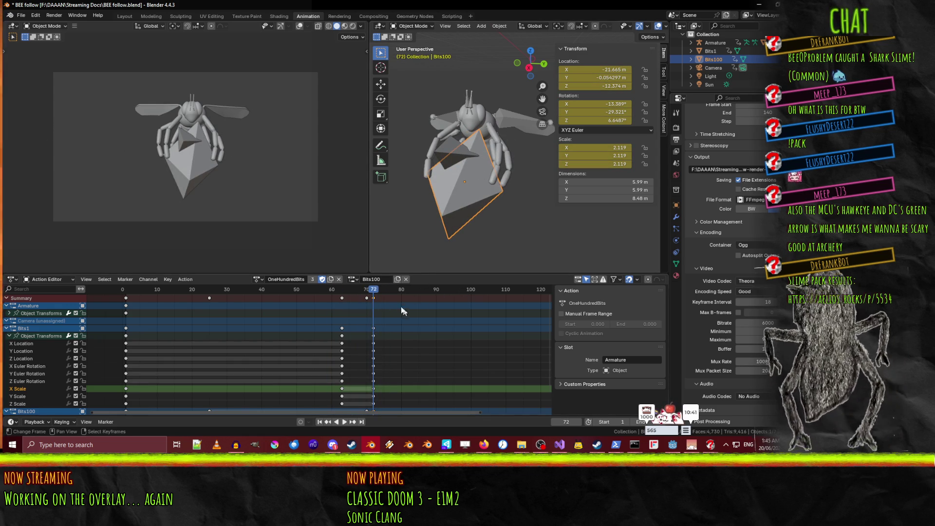
- Raise Bits1 slightly along Z and keyframe it at frame 74
{"action": "left_click", "coordinate": [457, 150]}
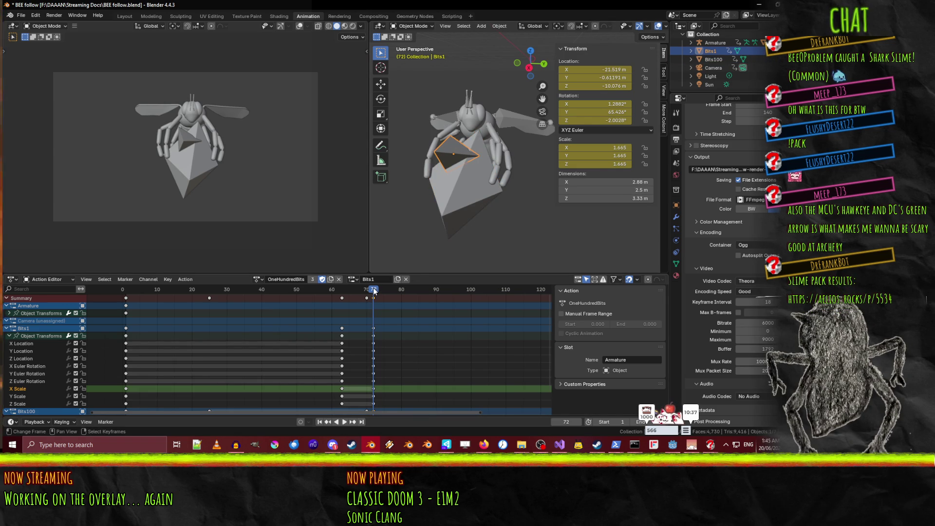
{"action": "key", "text": "space"}
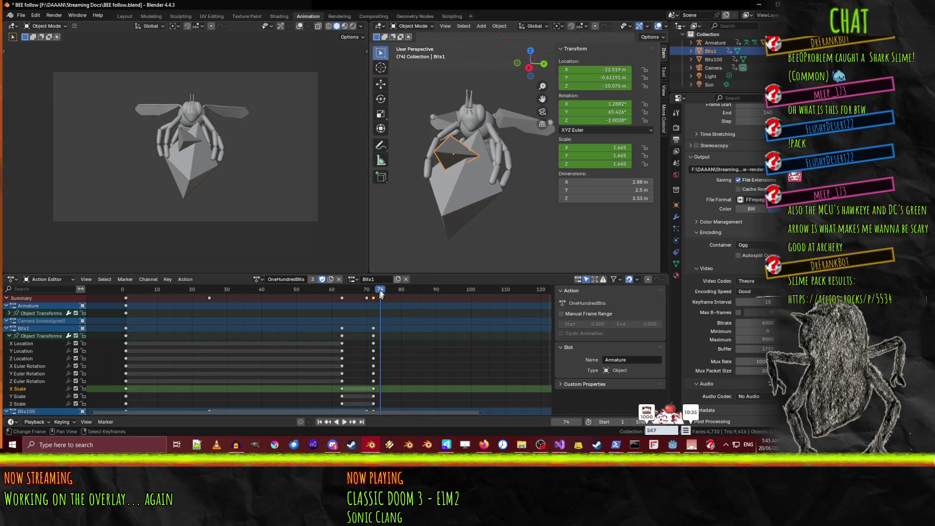
{"action": "key", "text": "g"}
{"action": "key", "text": "z"}
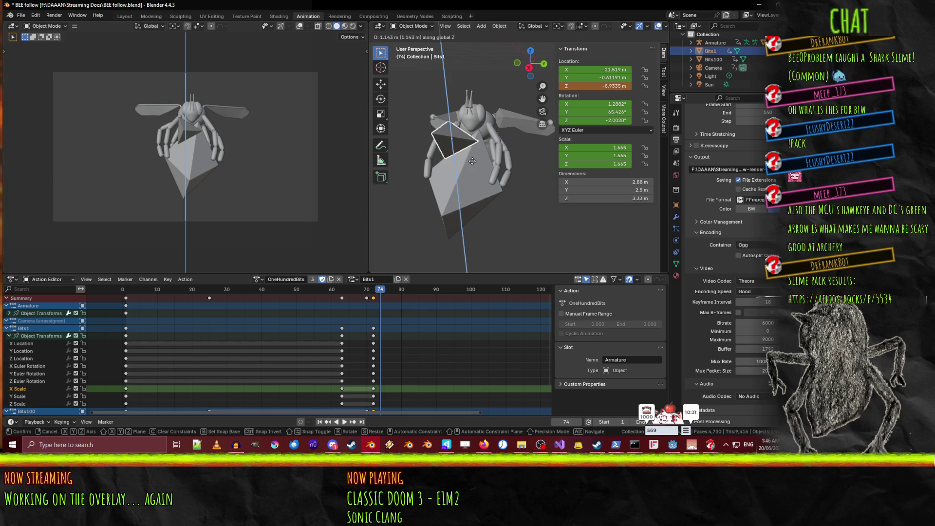
{"action": "left_click", "coordinate": [472, 161]}
{"action": "key", "text": "i"}
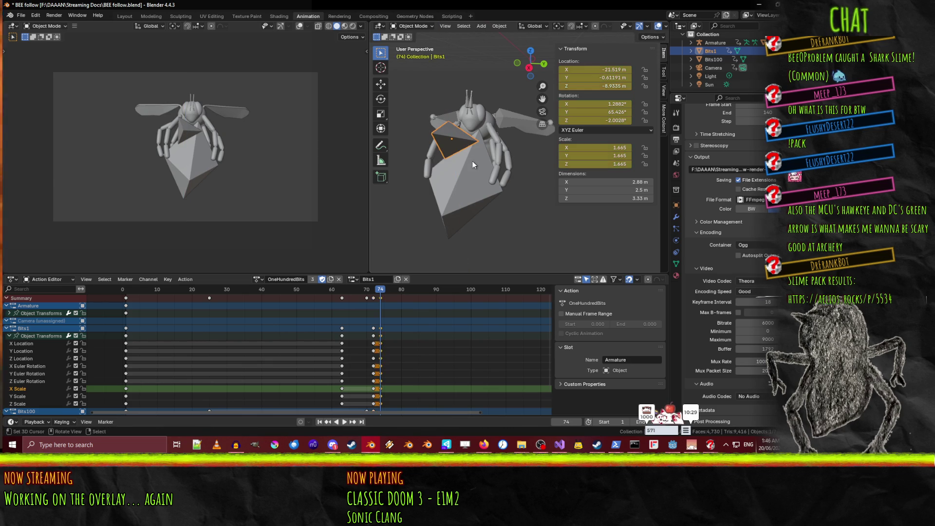
{"action": "key", "text": "space"}
- At frame 77, nudge Bits1 to Y −1.1034 m, Z −9.7911 m and keyframe it
{"action": "left_click", "coordinate": [364, 290]}
{"action": "left_click_drag", "start_coordinate": [363, 291], "coordinate": [393, 294]}
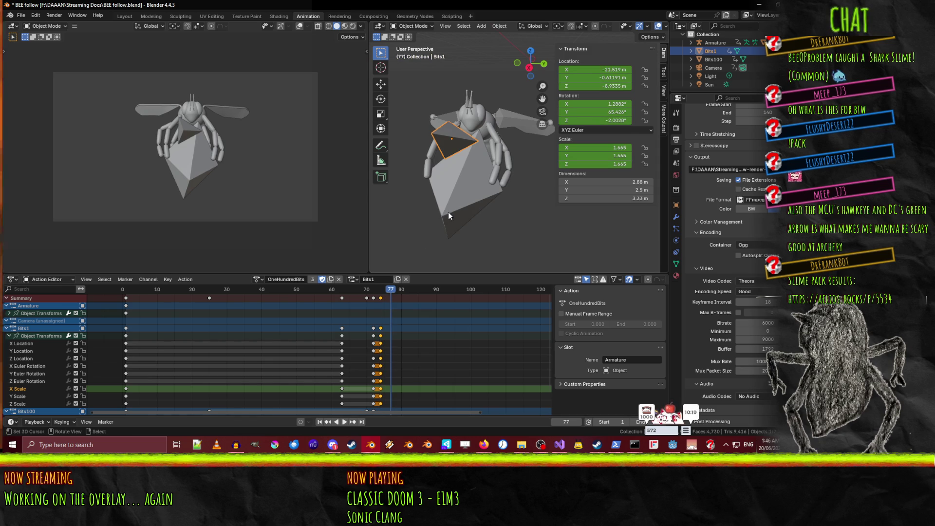
{"action": "key", "text": "g"}
{"action": "key", "text": "z"}
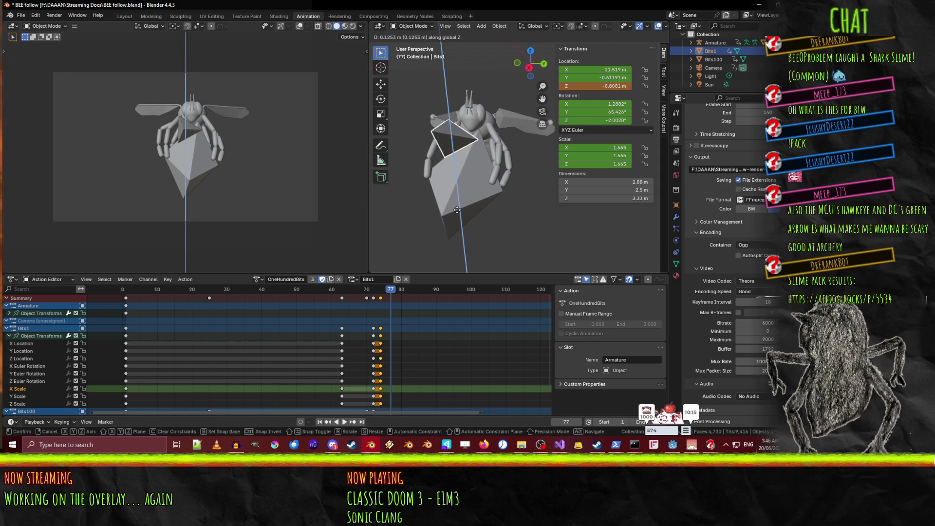
{"action": "left_click", "coordinate": [459, 210]}
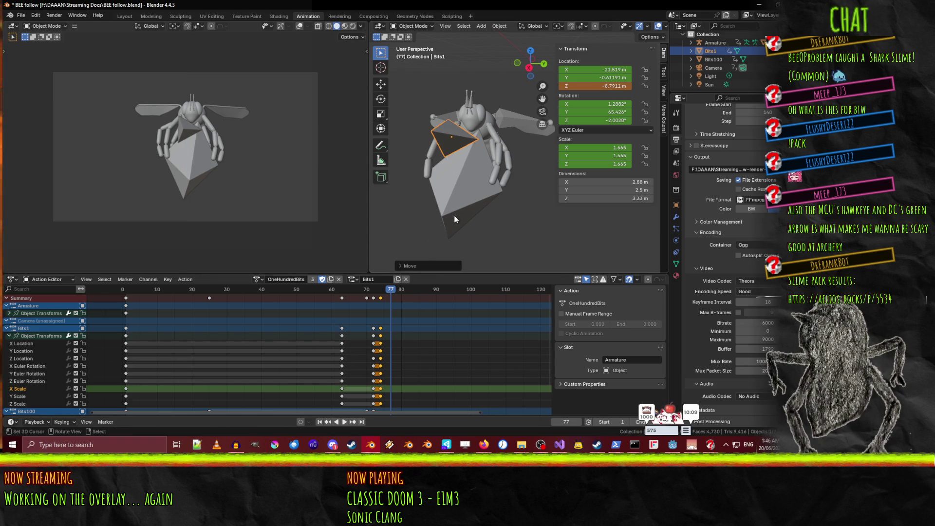
{"action": "key", "text": "g"}
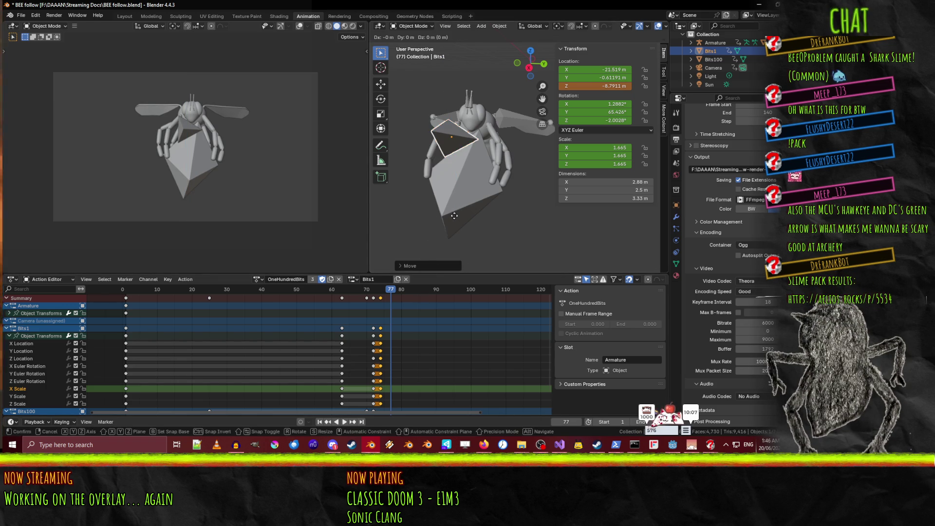
{"action": "key", "text": "y"}
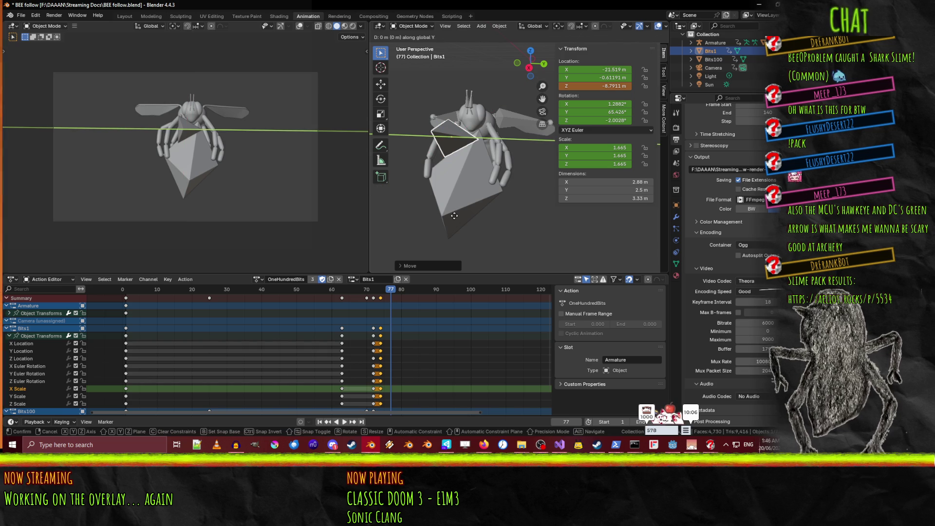
{"action": "left_click", "coordinate": [447, 215]}
{"action": "key", "text": "i"}
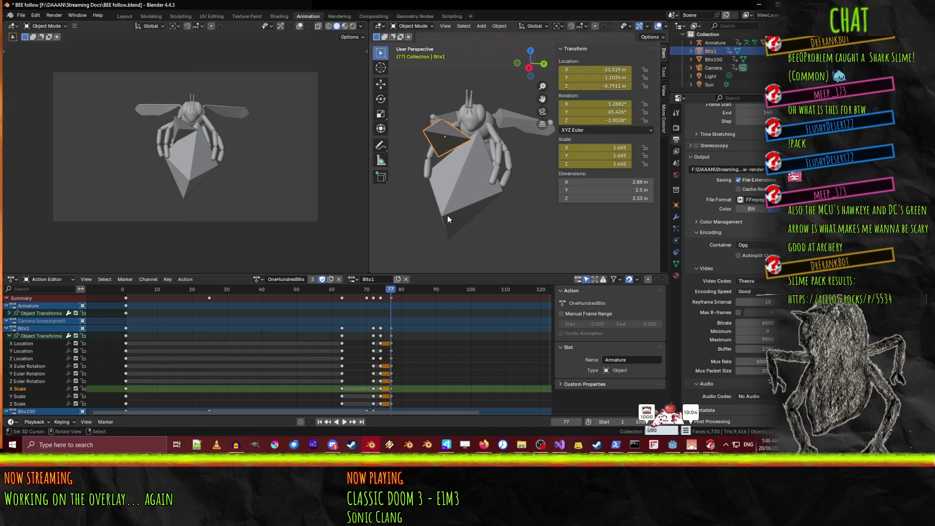
{"action": "key", "text": "space"}
{"action": "left_click", "coordinate": [375, 292]}
{"action": "mouse_move", "coordinate": [375, 295]}
{"action": "left_mouse_down"}
{"action": "mouse_move", "coordinate": [358, 295]}
{"action": "mouse_move", "coordinate": [436, 302]}
{"action": "left_mouse_up"}
- Drop Bits1 along Z to about −22.6 m and keyframe it at frame 90
{"action": "key", "text": "g"}
{"action": "key", "text": "z"}
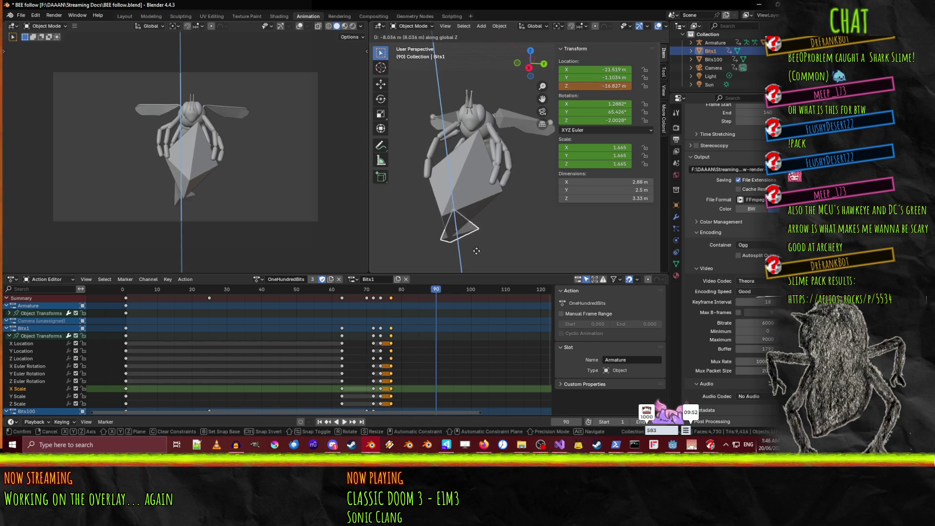
{"action": "left_click", "coordinate": [477, 52]}
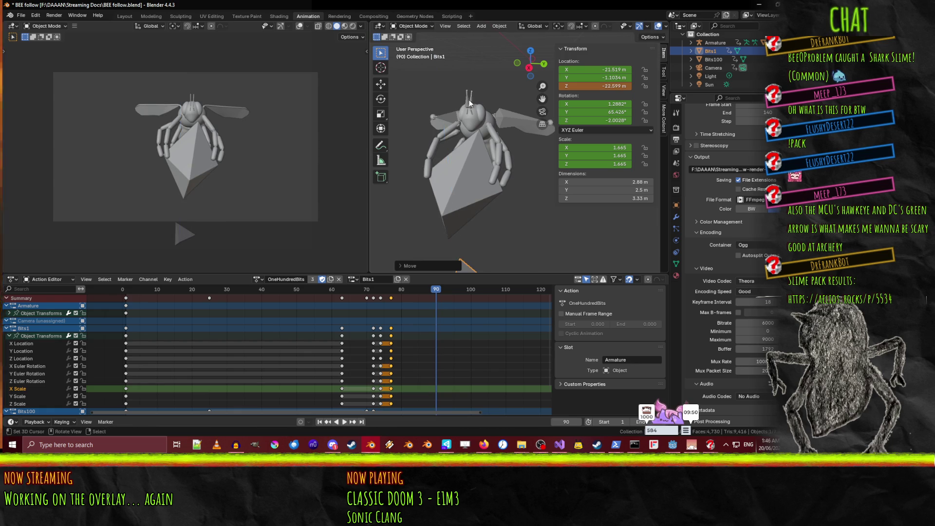
{"action": "key", "text": "i"}
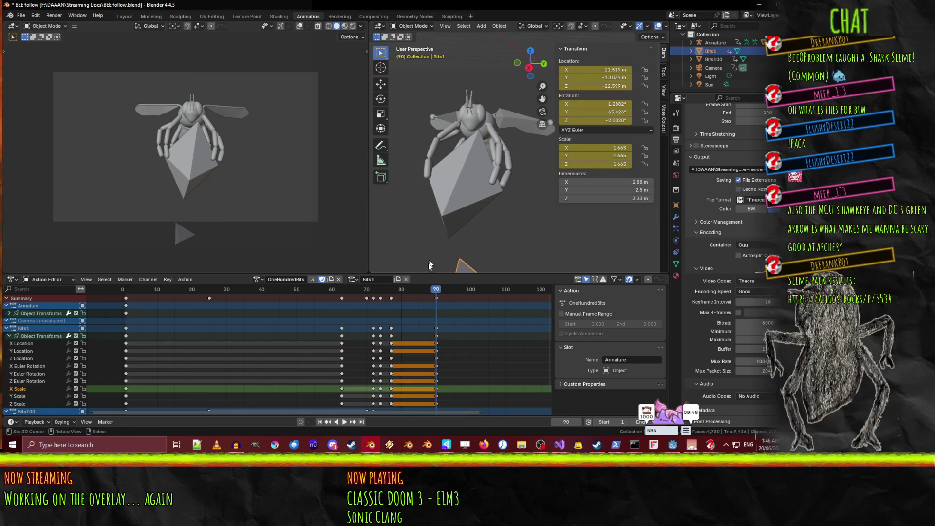
{"action": "mouse_move", "coordinate": [437, 295]}
{"action": "left_mouse_down"}
{"action": "mouse_move", "coordinate": [387, 287]}
{"action": "mouse_move", "coordinate": [437, 298]}
{"action": "left_mouse_up"}
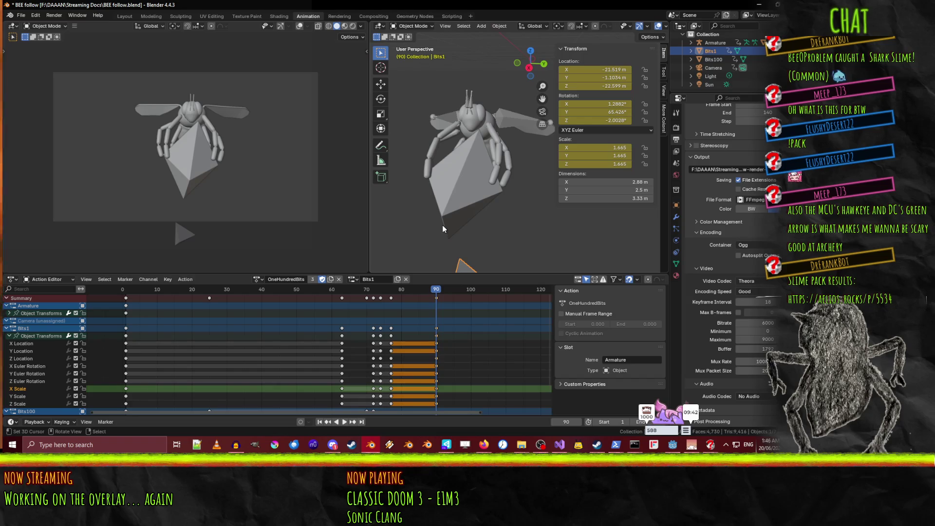
- Move Bits1 sideways along X and preview the fall
{"action": "left_click", "coordinate": [461, 223]}
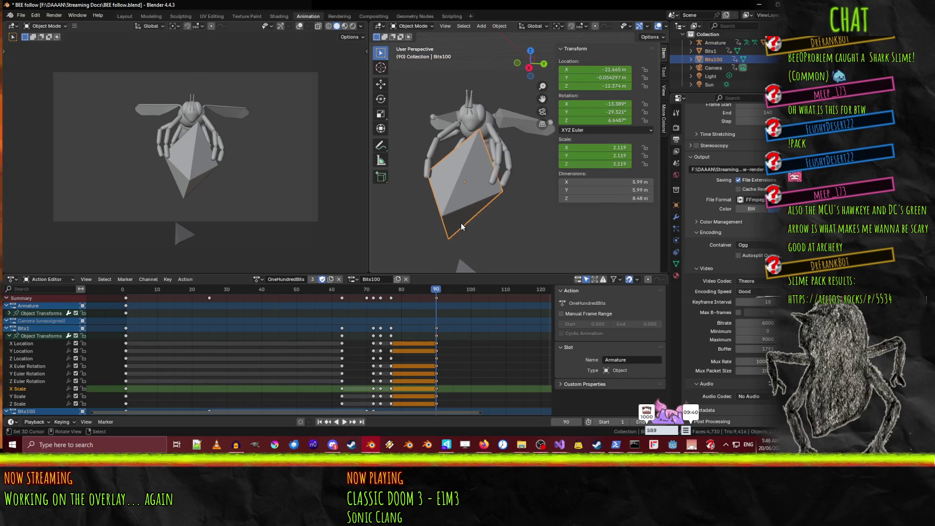
{"action": "left_click", "coordinate": [466, 264]}
{"action": "key", "text": "g"}
{"action": "key", "text": "x"}
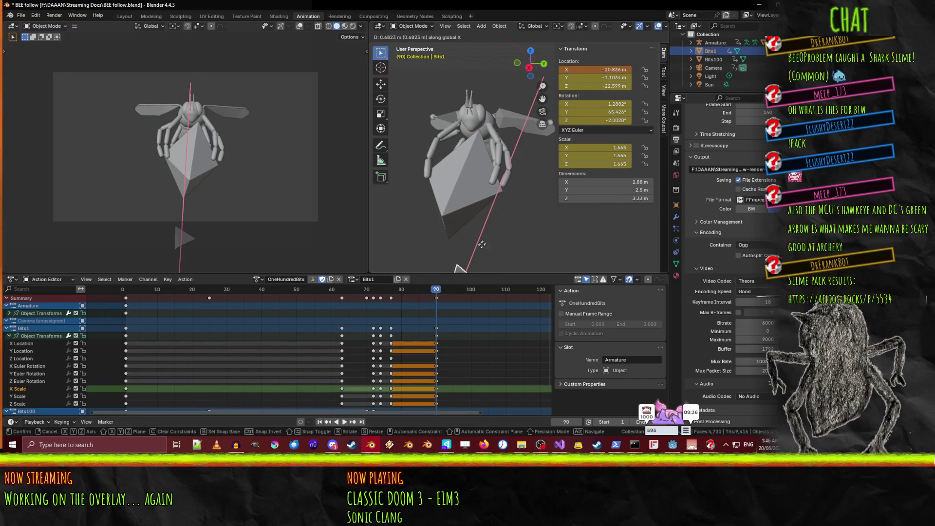
{"action": "left_click", "coordinate": [455, 264]}
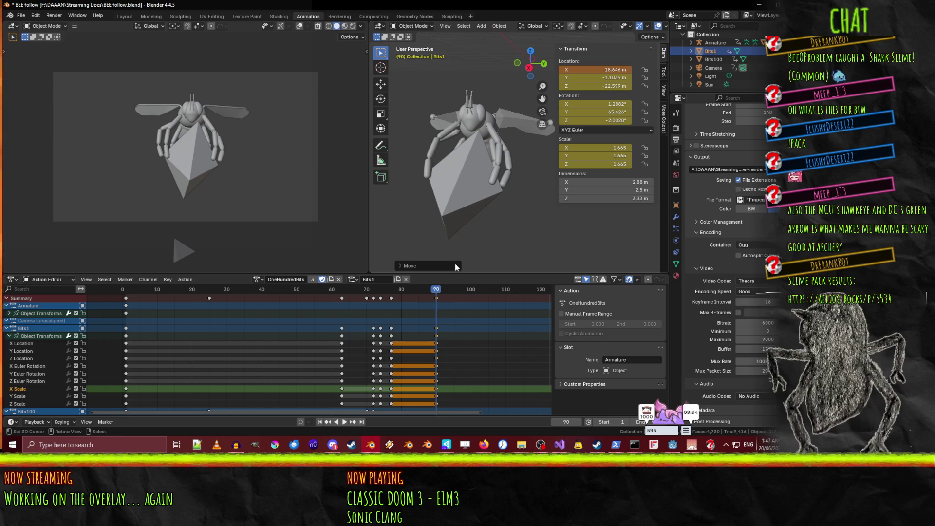
{"action": "key", "text": "space"}
{"action": "mouse_move", "coordinate": [433, 297]}
{"action": "left_mouse_down"}
{"action": "mouse_move", "coordinate": [380, 301]}
{"action": "mouse_move", "coordinate": [408, 302]}
{"action": "left_mouse_up"}
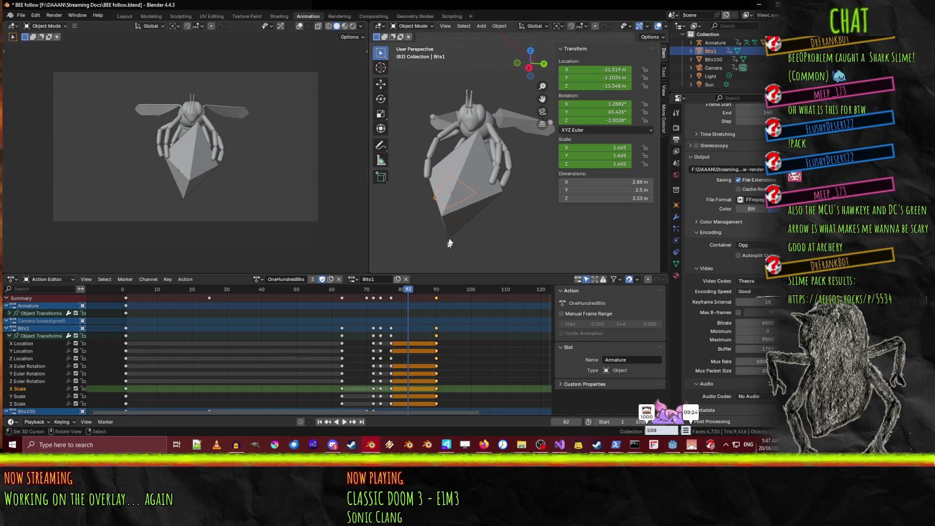
- Move Bits1 out along X and key its location at frame 82
{"action": "key", "text": "g"}
{"action": "key", "text": "x"}
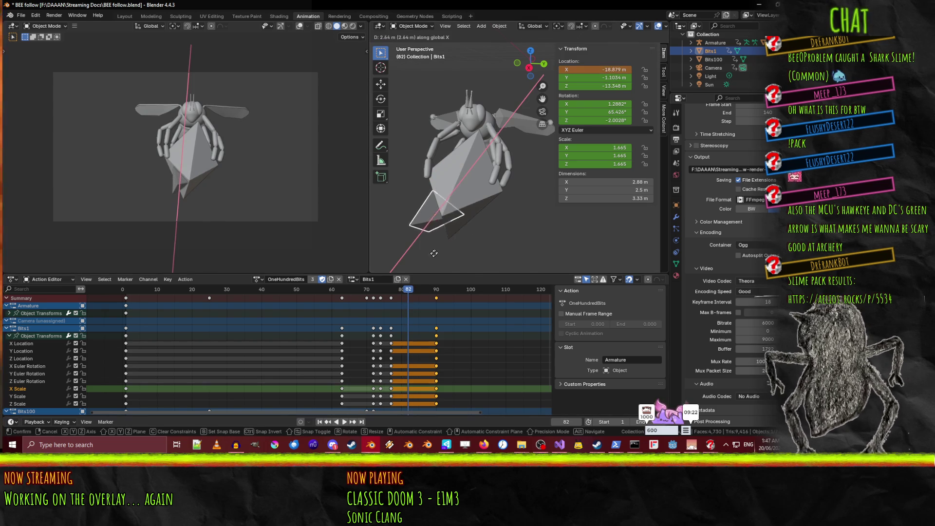
{"action": "left_click", "coordinate": [407, 266]}
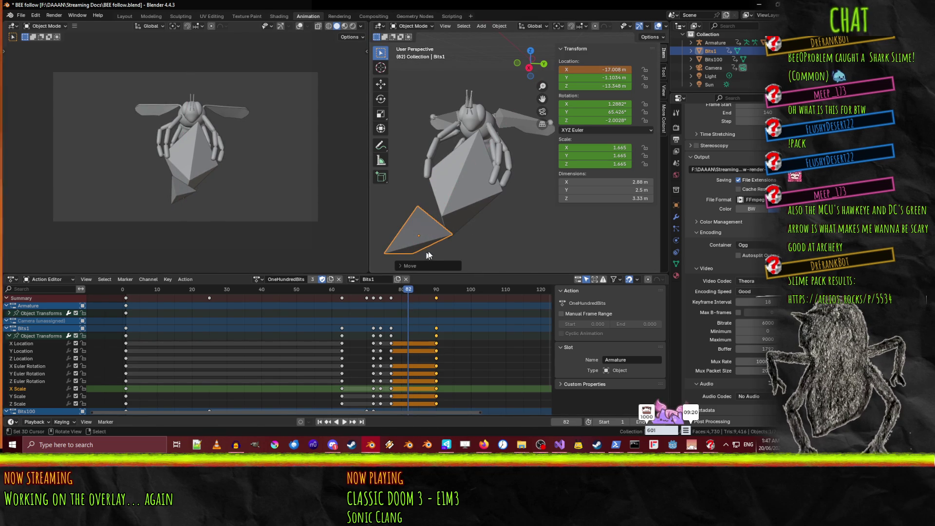
{"action": "key", "text": "i"}
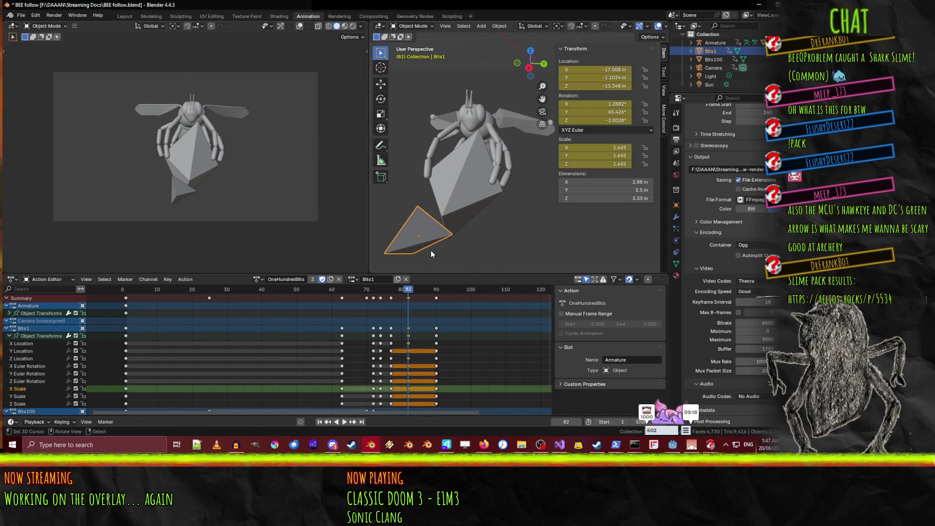
- Tilt Bits1 with two rotations, the second on Y, and key its rotation at frame 82
{"action": "key", "text": "r"}
{"action": "key", "text": "x"}
{"action": "key", "text": "x"}
{"action": "key", "text": "x"}
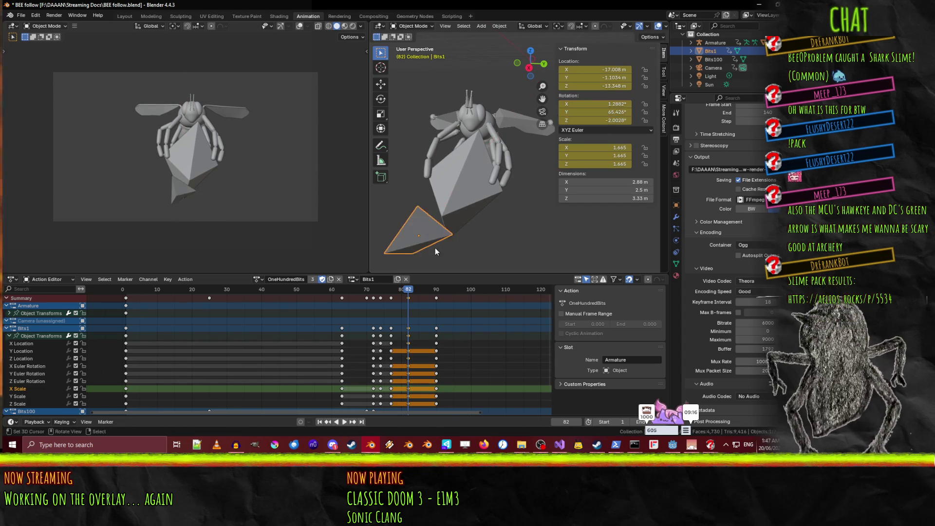
{"action": "left_click", "coordinate": [439, 248]}
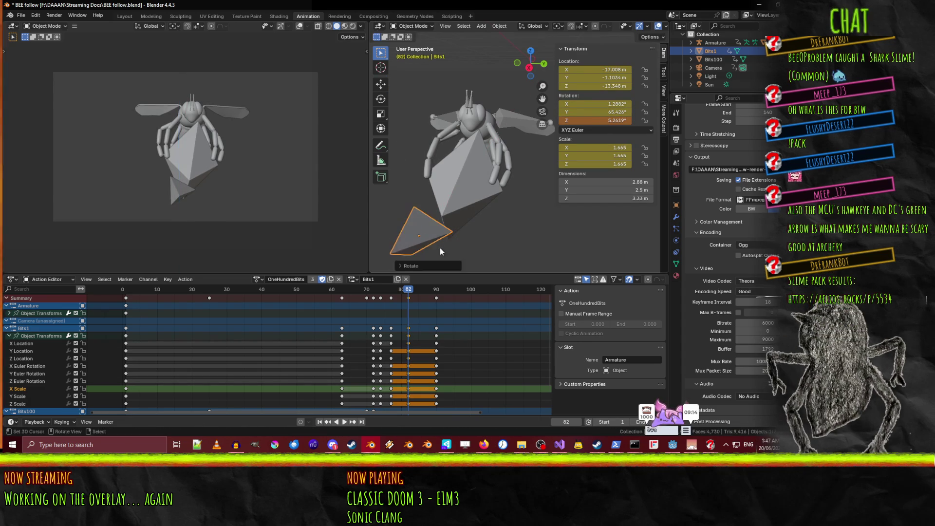
{"action": "key", "text": "r"}
{"action": "key", "text": "y"}
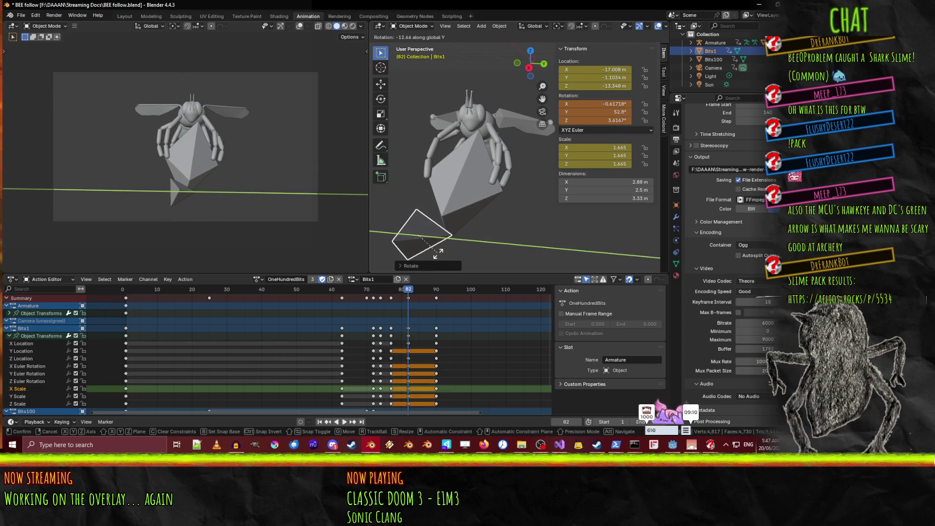
{"action": "left_click", "coordinate": [438, 250]}
{"action": "key", "text": "i"}
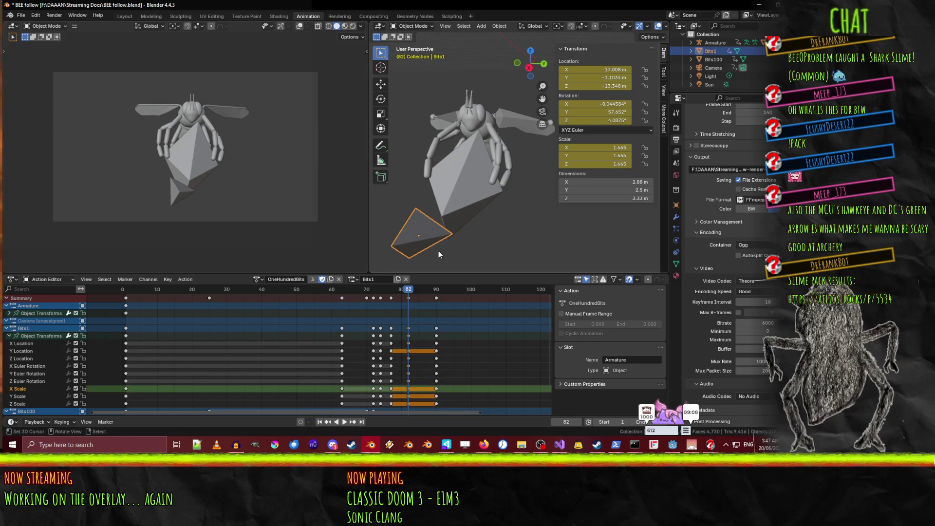
- At frame 90, lower Bits1 along Z to about −24.8 m and preview the drop
{"action": "key", "text": "space"}
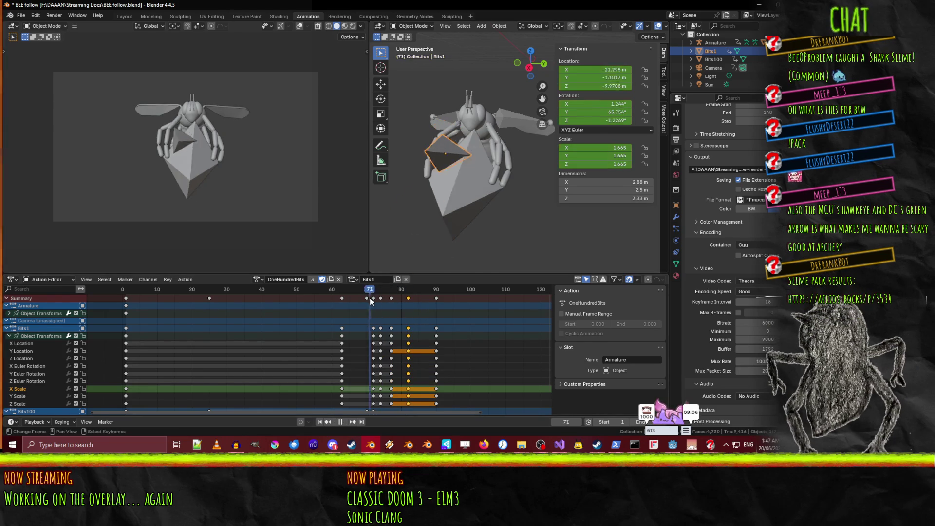
{"action": "left_click_drag", "start_coordinate": [387, 305], "coordinate": [437, 318]}
{"action": "key", "text": "g"}
{"action": "key", "text": "z"}
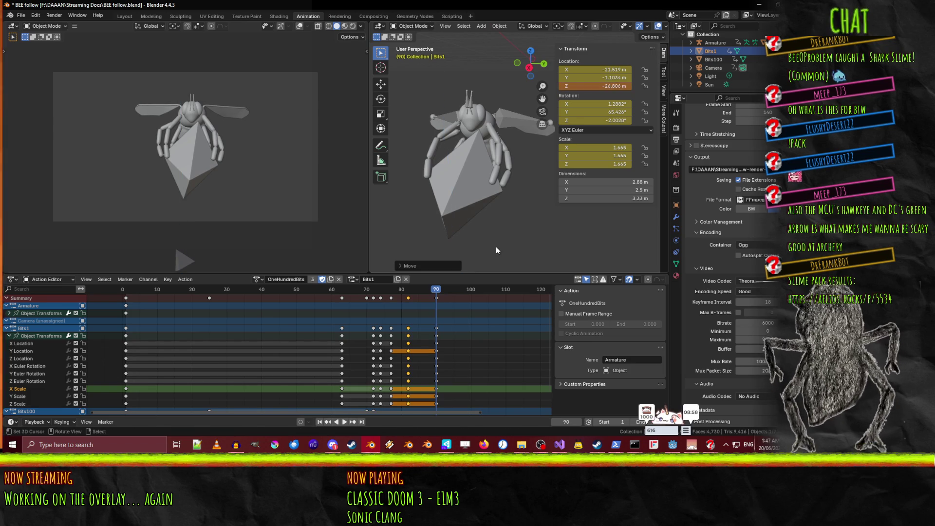
{"action": "left_click", "coordinate": [495, 247]}
{"action": "left_click", "coordinate": [436, 298]}
{"action": "key", "text": "space"}
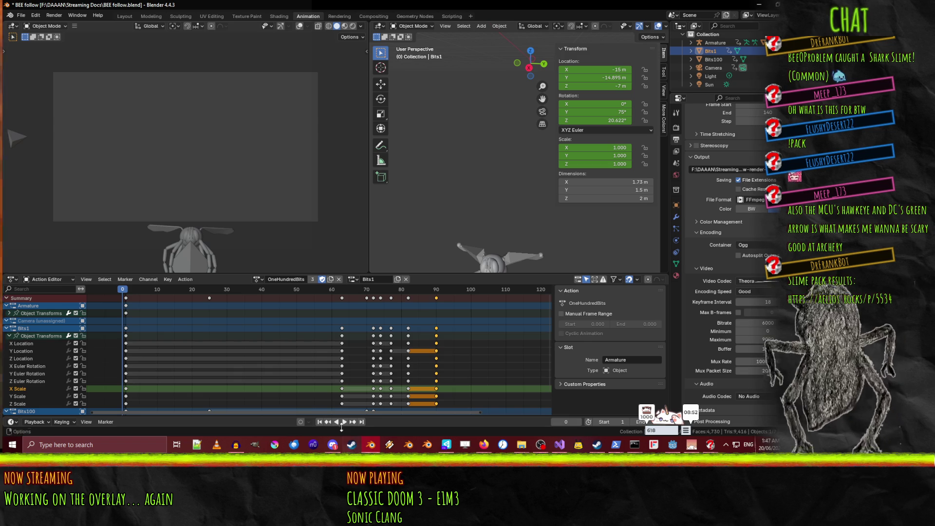
- Play back the gem drop, scrub back to around frame 72, and save BEE follow.blend
{"action": "left_click", "coordinate": [343, 422]}
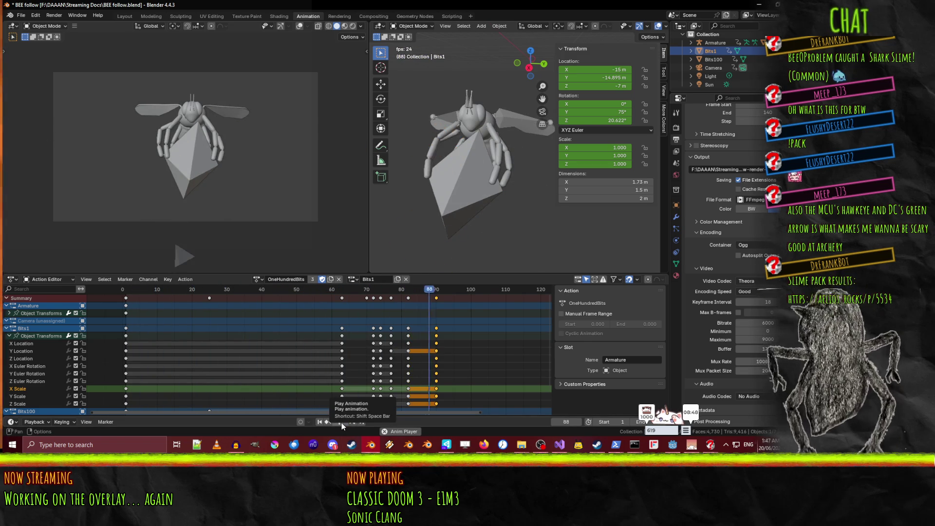
{"action": "left_click", "coordinate": [441, 292]}
{"action": "mouse_move", "coordinate": [440, 296]}
{"action": "left_mouse_down"}
{"action": "mouse_move", "coordinate": [337, 299]}
{"action": "mouse_move", "coordinate": [381, 305]}
{"action": "left_mouse_up"}
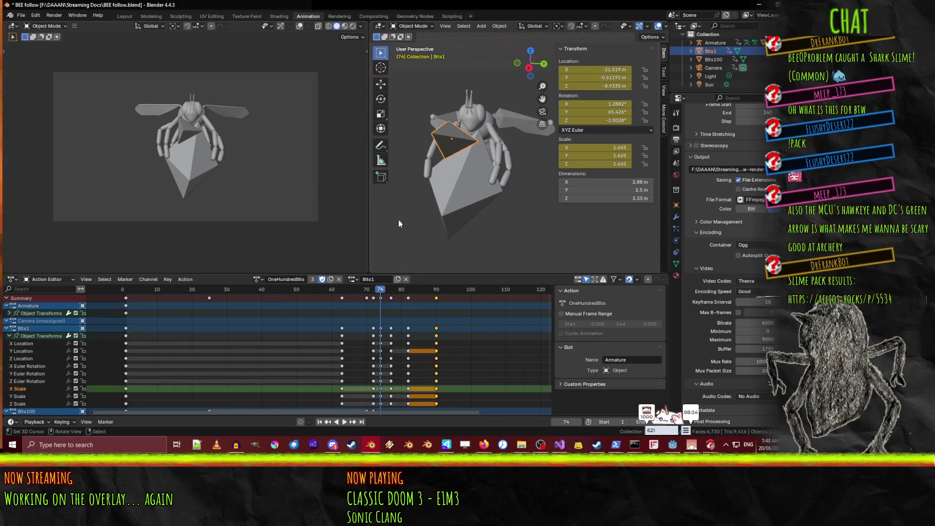
{"action": "key", "text": "ctrl+s"}
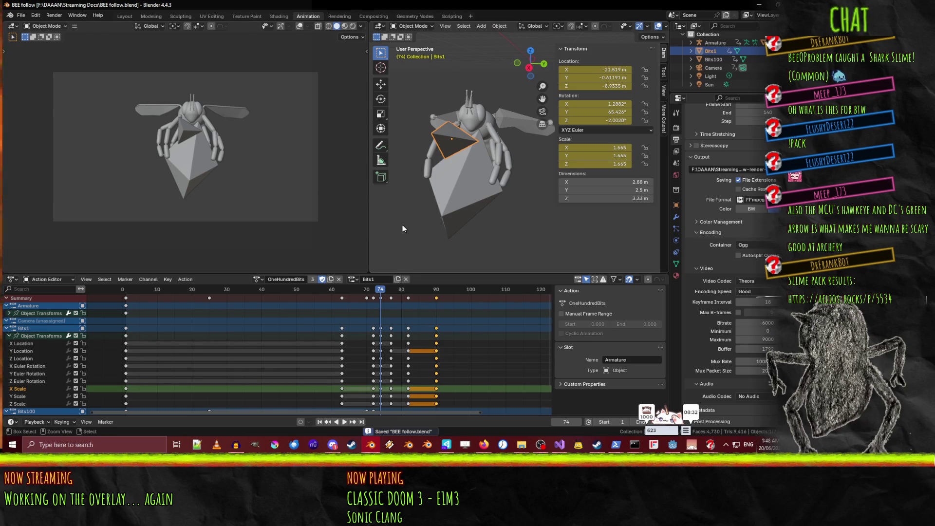
- Select the bee armature and switch it into Pose Mode
{"action": "mouse_move", "coordinate": [485, 194]}
{"action": "middle_mouse_down"}
{"action": "mouse_move", "coordinate": [480, 176]}
{"action": "mouse_move", "coordinate": [489, 181]}
{"action": "mouse_move", "coordinate": [515, 138]}
{"action": "middle_mouse_up"}
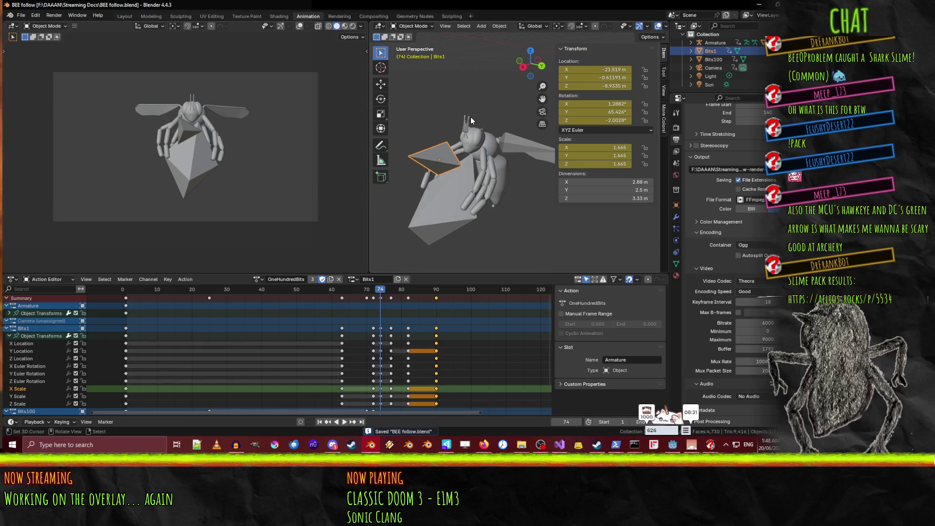
{"action": "left_click", "coordinate": [515, 138]}
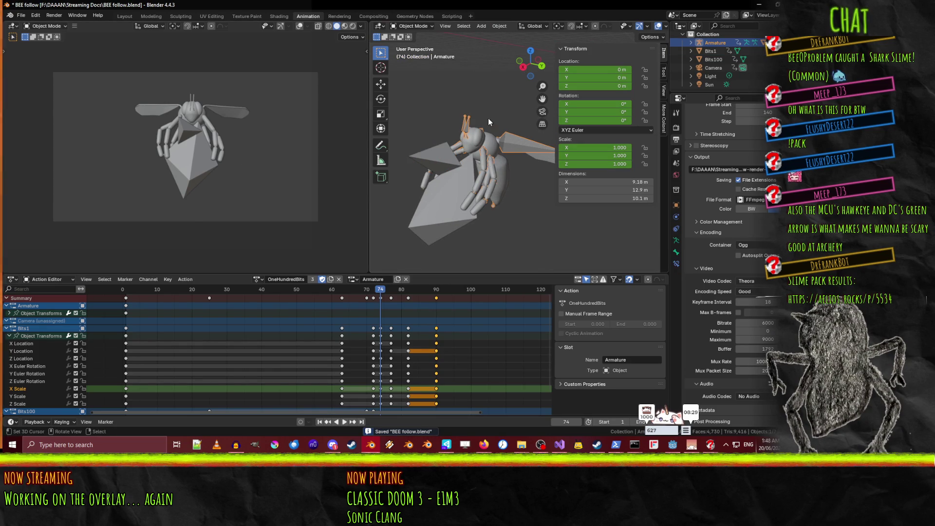
{"action": "left_click", "coordinate": [408, 27]}
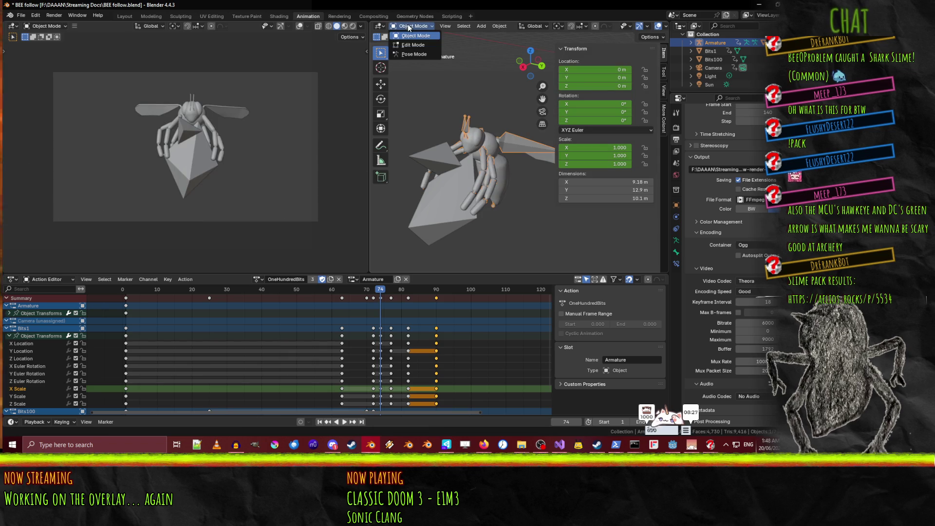
{"action": "left_click", "coordinate": [413, 54]}
- Play the OneHundredBits animation and stop it at frame 74
{"action": "mouse_move", "coordinate": [419, 206]}
{"action": "middle_mouse_down"}
{"action": "mouse_move", "coordinate": [455, 218]}
{"action": "mouse_move", "coordinate": [507, 173]}
{"action": "mouse_move", "coordinate": [492, 195]}
{"action": "middle_mouse_up"}
{"action": "key", "text": "space"}
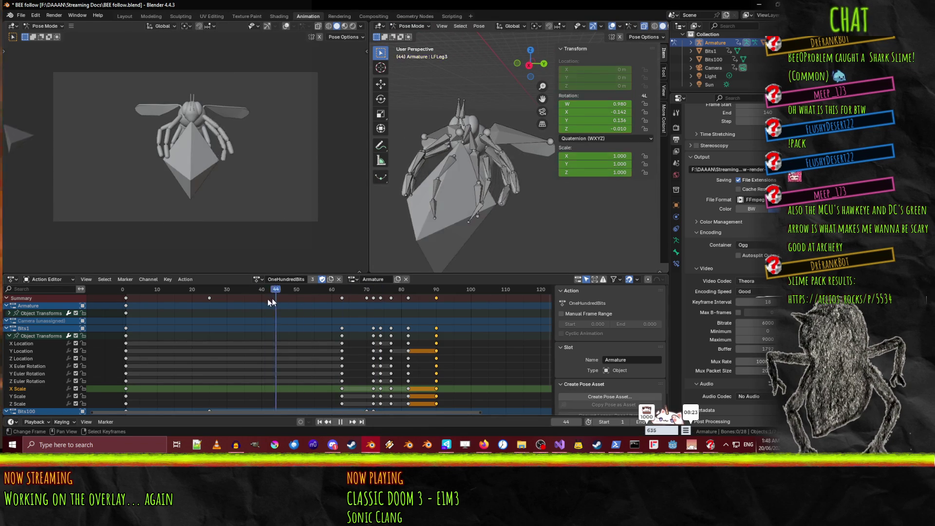
{"action": "left_click_drag", "start_coordinate": [320, 302], "coordinate": [375, 303]}
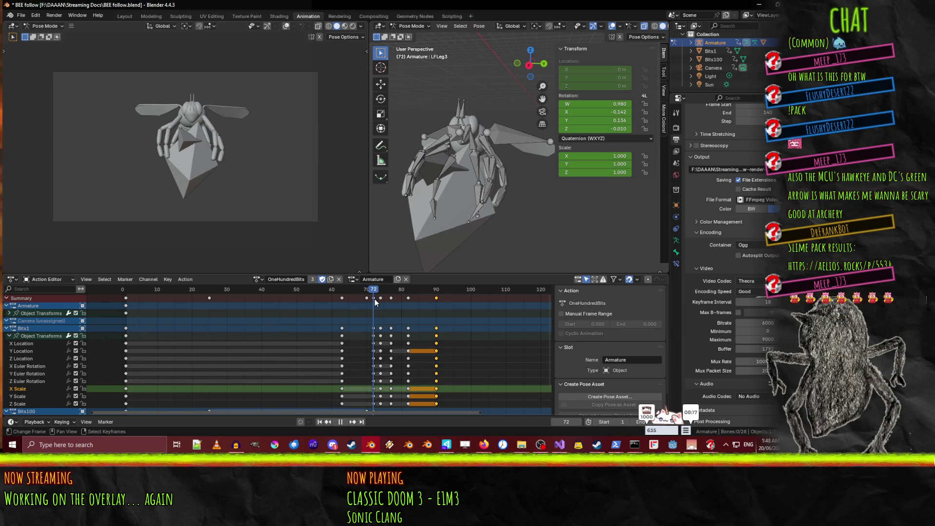
{"action": "key", "text": "space"}
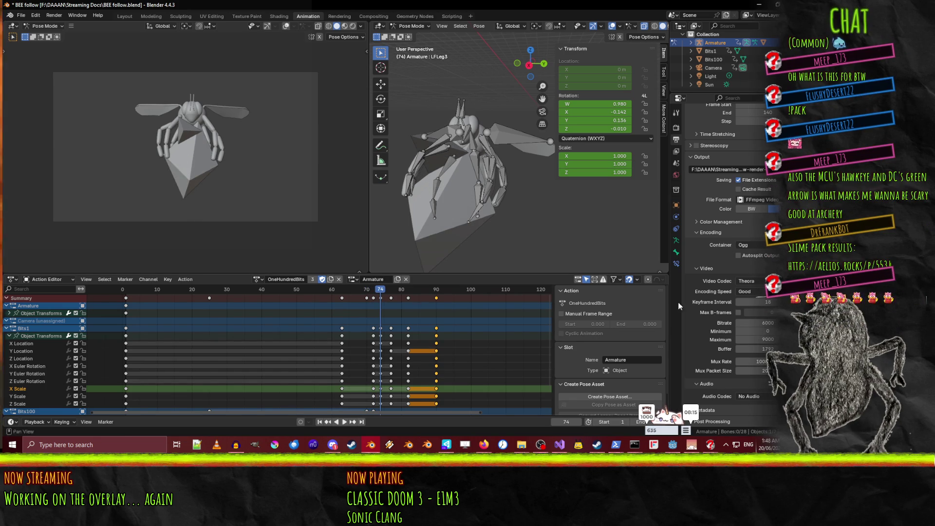
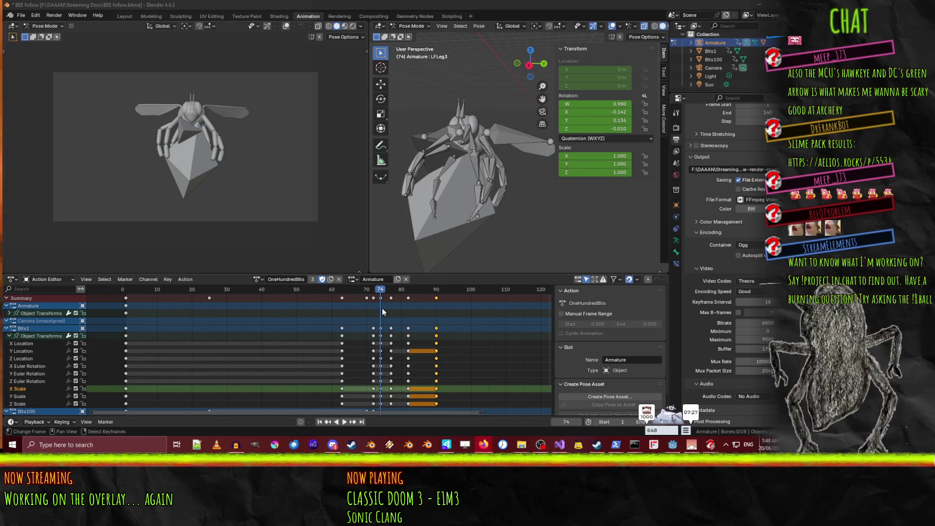
- Preview the animation between frames 68 and 84, then orbit to the bee's side
{"action": "key", "text": "space"}
{"action": "left_click", "coordinate": [361, 295]}
{"action": "mouse_move", "coordinate": [361, 296]}
{"action": "left_mouse_down"}
{"action": "mouse_move", "coordinate": [416, 299]}
{"action": "mouse_move", "coordinate": [328, 305]}
{"action": "mouse_move", "coordinate": [380, 307]}
{"action": "left_mouse_up"}
{"action": "key", "text": "space"}
{"action": "mouse_move", "coordinate": [551, 194]}
{"action": "middle_mouse_down"}
{"action": "mouse_move", "coordinate": [522, 183]}
{"action": "mouse_move", "coordinate": [470, 197]}
{"action": "mouse_move", "coordinate": [625, 217]}
{"action": "mouse_move", "coordinate": [445, 200]}
{"action": "mouse_move", "coordinate": [465, 179]}
{"action": "middle_mouse_up"}
- Tilt the Root bone about the X axis at frame 78 and keyframe the rotation
{"action": "left_click", "coordinate": [428, 163]}
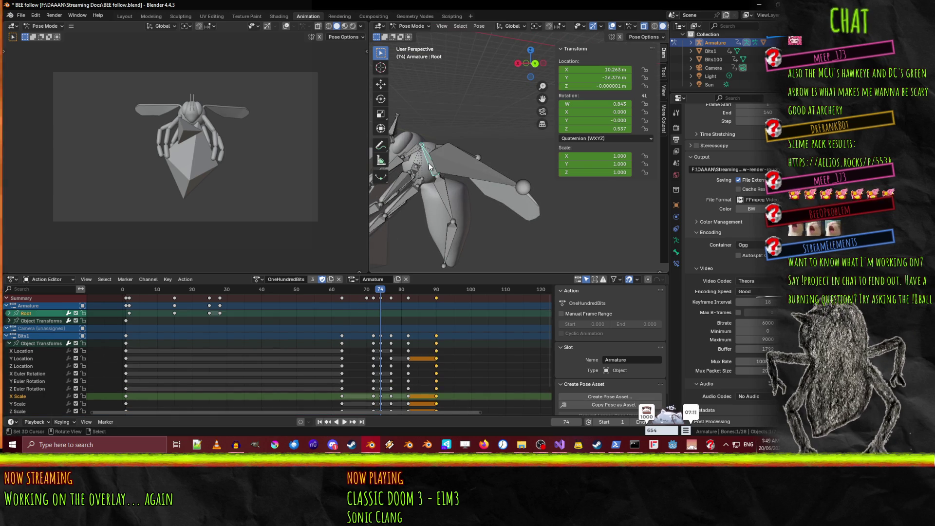
{"action": "left_click_drag", "start_coordinate": [382, 292], "coordinate": [396, 295]}
{"action": "key", "text": "r"}
{"action": "key", "text": "x"}
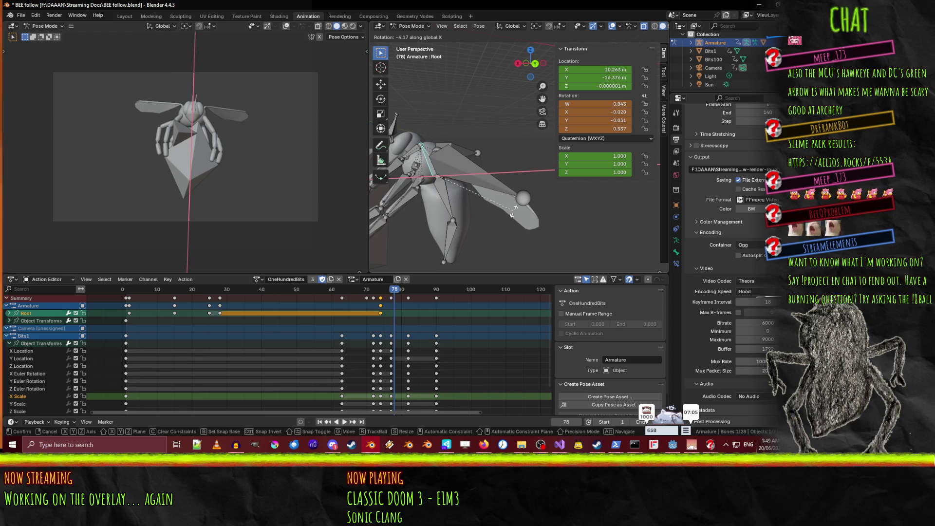
{"action": "left_click", "coordinate": [517, 210]}
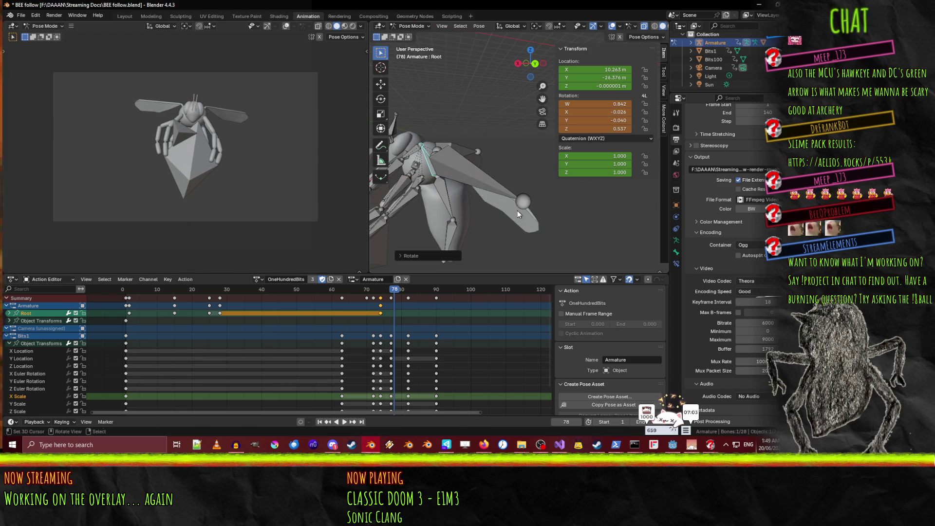
{"action": "key", "text": "i"}
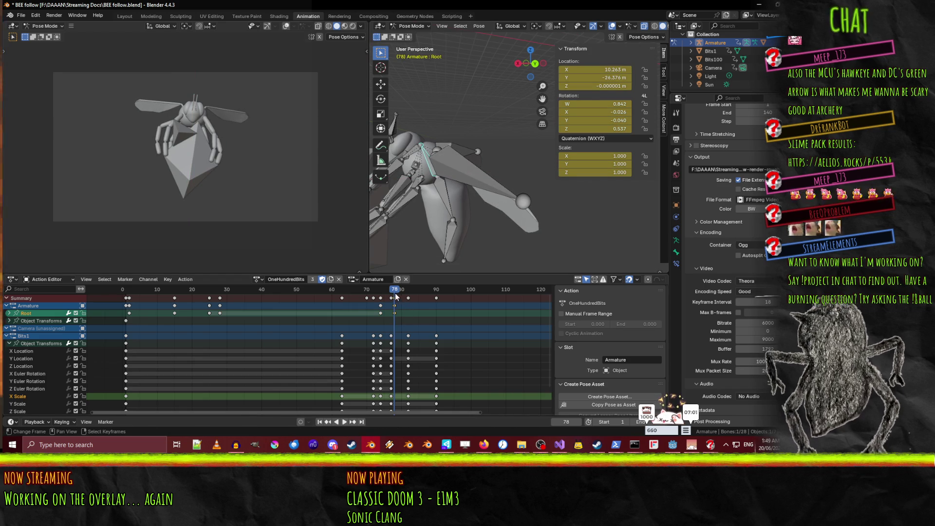
- Shift the new Root keys to frame 80, replay around frames 71–74, then return them to 78
{"action": "key", "text": "g"}
{"action": "left_click", "coordinate": [409, 302]}
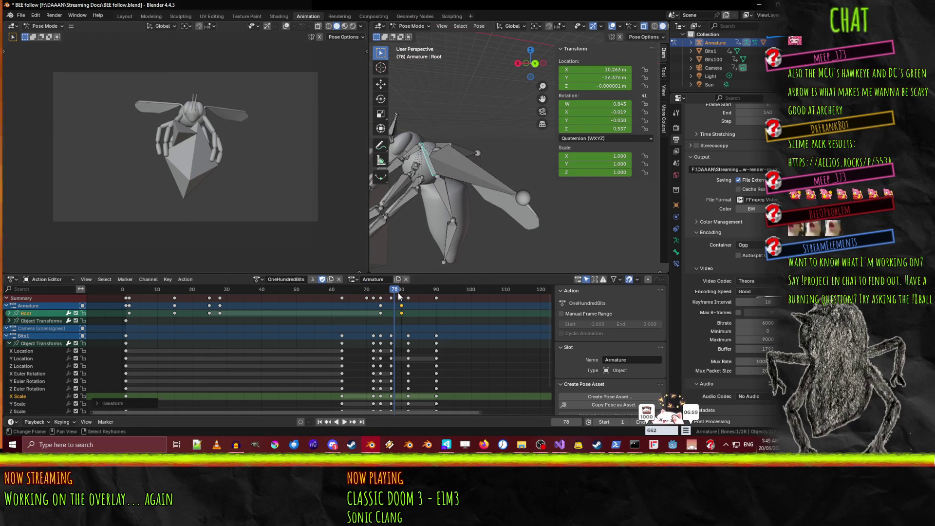
{"action": "left_click", "coordinate": [340, 292]}
{"action": "key", "text": "space"}
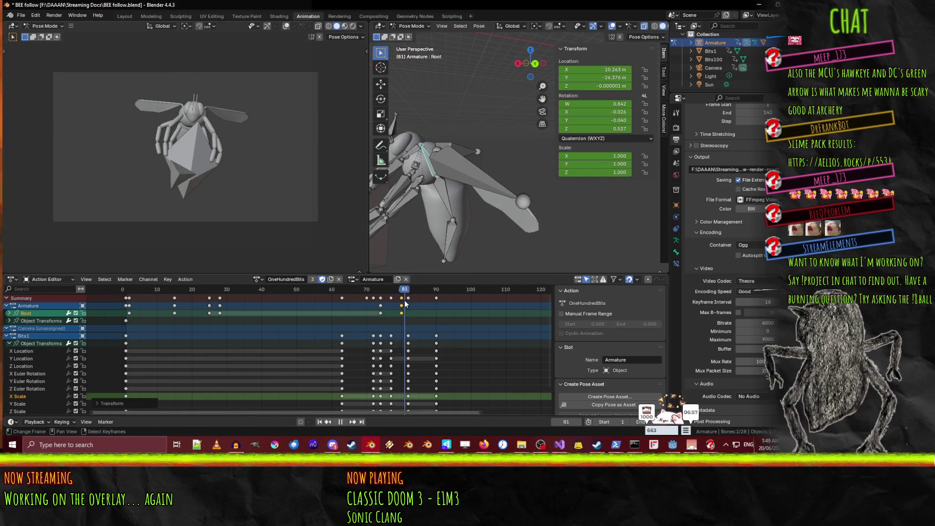
{"action": "left_click", "coordinate": [369, 292]}
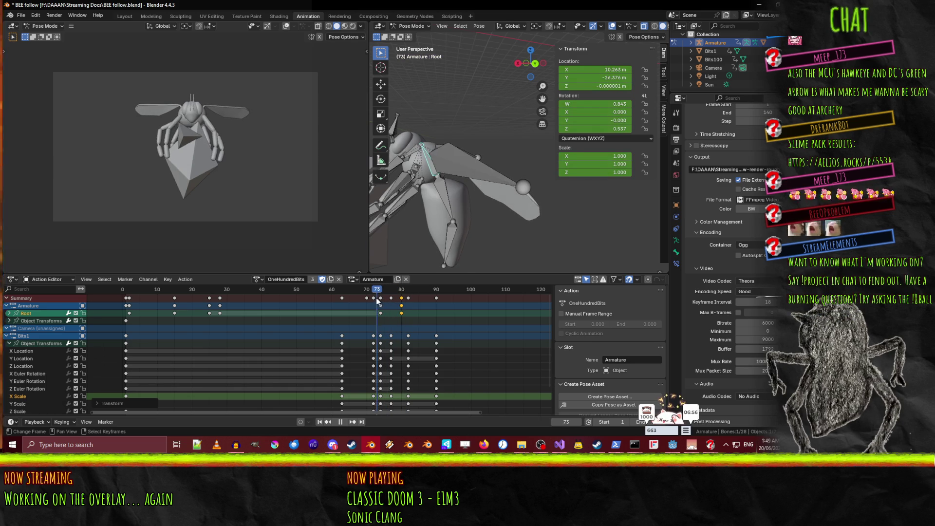
{"action": "mouse_move", "coordinate": [368, 295]}
{"action": "left_mouse_down"}
{"action": "mouse_move", "coordinate": [381, 300]}
{"action": "mouse_move", "coordinate": [358, 292]}
{"action": "mouse_move", "coordinate": [396, 299]}
{"action": "mouse_move", "coordinate": [366, 295]}
{"action": "mouse_move", "coordinate": [377, 297]}
{"action": "left_mouse_up"}
{"action": "key", "text": "space"}
{"action": "left_click", "coordinate": [355, 291]}
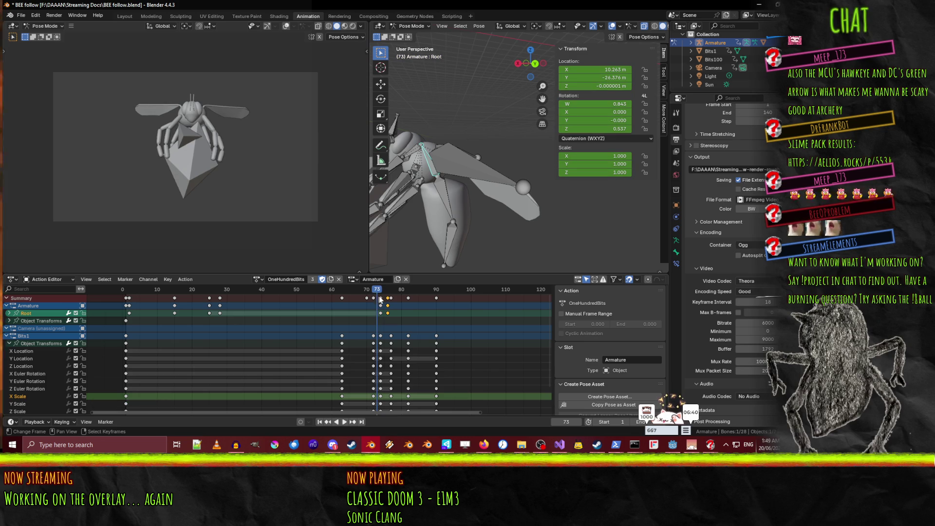
- Slide the Root keyframe two frames earlier, one frame at a time, checking playback after each
{"action": "left_click", "coordinate": [383, 300]}
{"action": "left_click", "coordinate": [380, 312]}
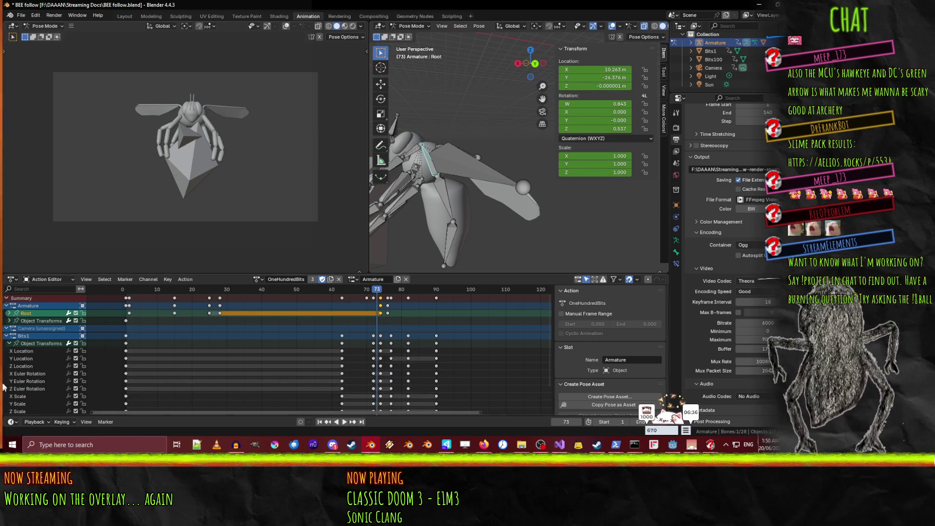
{"action": "left_click_drag", "start_coordinate": [378, 312], "coordinate": [374, 310]}
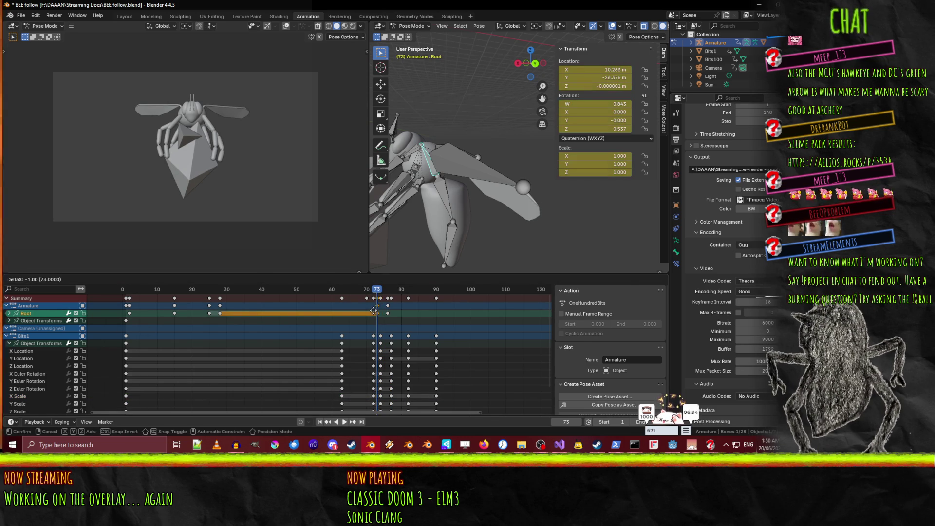
{"action": "left_click", "coordinate": [374, 311]}
{"action": "key", "text": "space"}
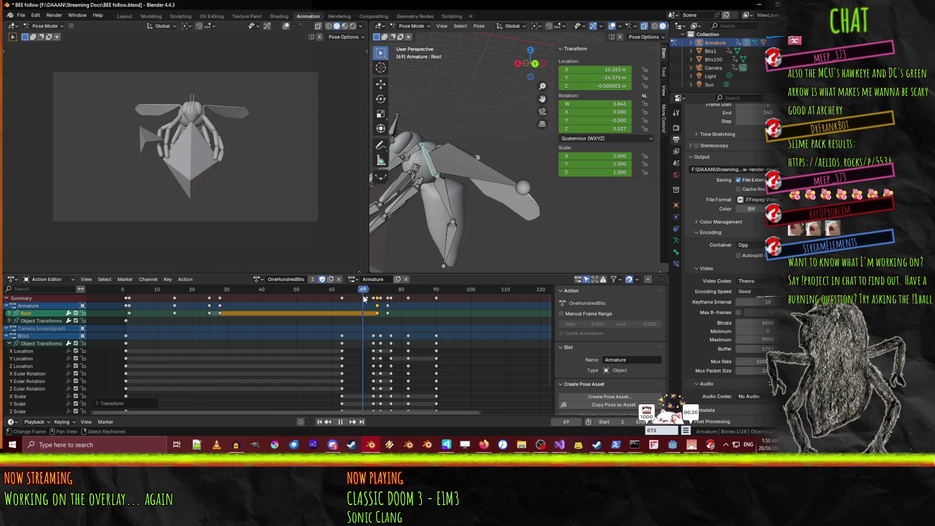
{"action": "key", "text": "space"}
{"action": "left_click_drag", "start_coordinate": [377, 313], "coordinate": [374, 315]}
{"action": "left_click", "coordinate": [374, 315]}
{"action": "key", "text": "space"}
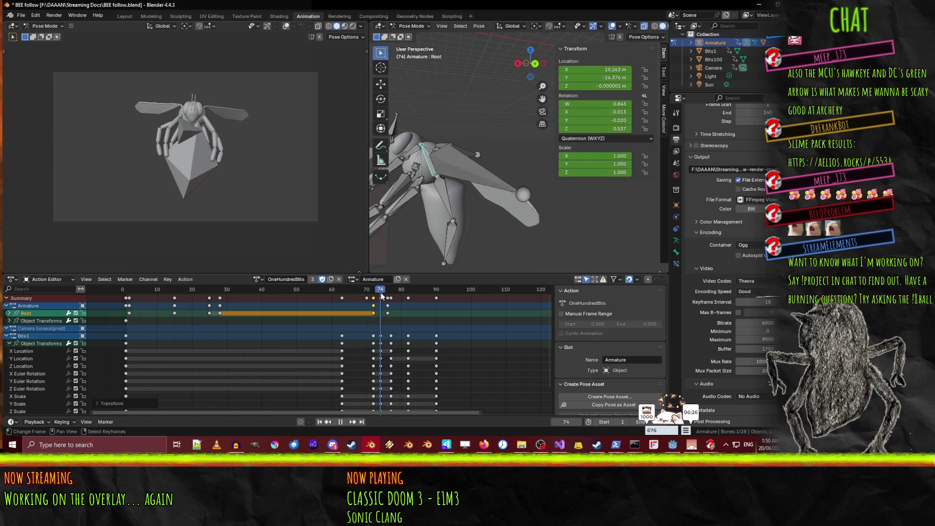
- Nudge the Root keyframe to frame 71, then settle it at frame 75 and replay
{"action": "mouse_move", "coordinate": [380, 295]}
{"action": "left_mouse_down"}
{"action": "mouse_move", "coordinate": [346, 293]}
{"action": "mouse_move", "coordinate": [388, 298]}
{"action": "left_mouse_up"}
{"action": "key", "text": "g"}
{"action": "left_click", "coordinate": [366, 301]}
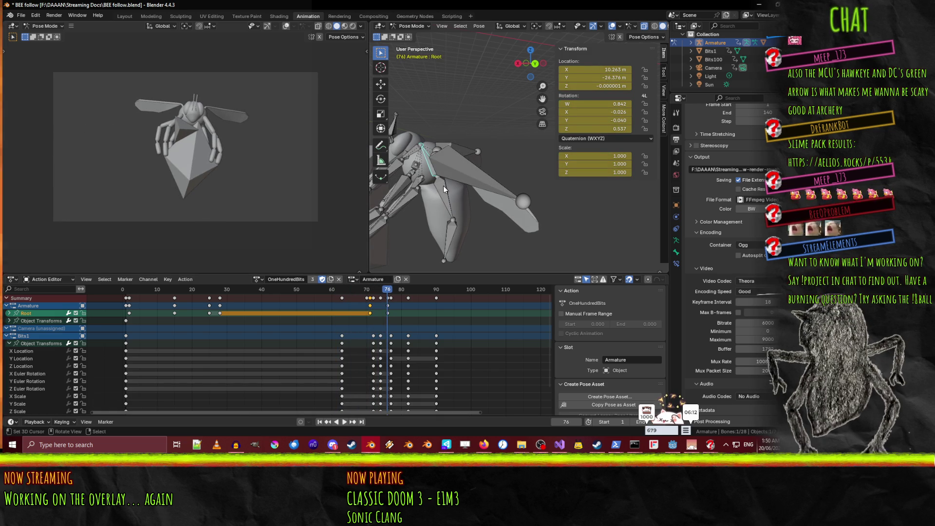
{"action": "mouse_move", "coordinate": [391, 315]}
{"action": "left_mouse_down"}
{"action": "mouse_move", "coordinate": [363, 292]}
{"action": "mouse_move", "coordinate": [382, 295]}
{"action": "left_mouse_up"}
{"action": "left_click", "coordinate": [343, 290]}
{"action": "key", "text": "space"}
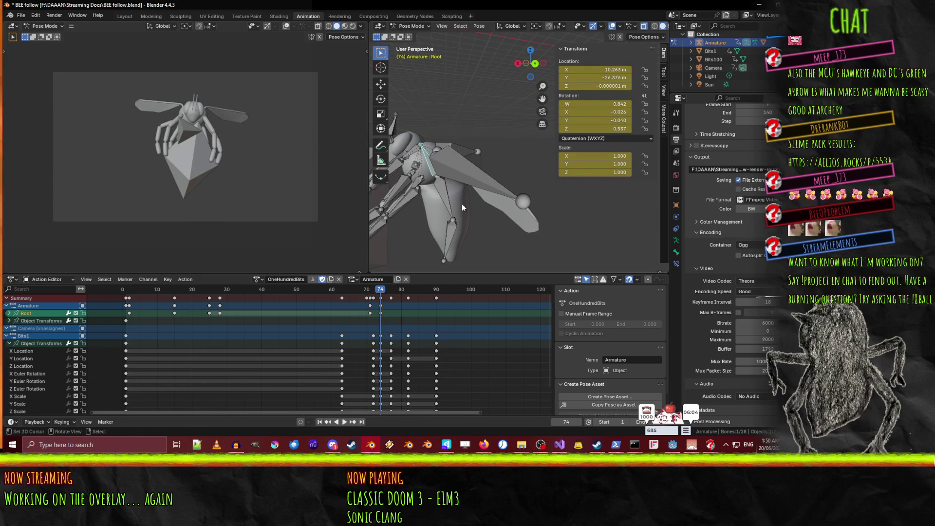
- Lower the Root bone along the Y axis and keyframe its new location
{"action": "key", "text": "g"}
{"action": "key", "text": "x"}
{"action": "key", "text": "y"}
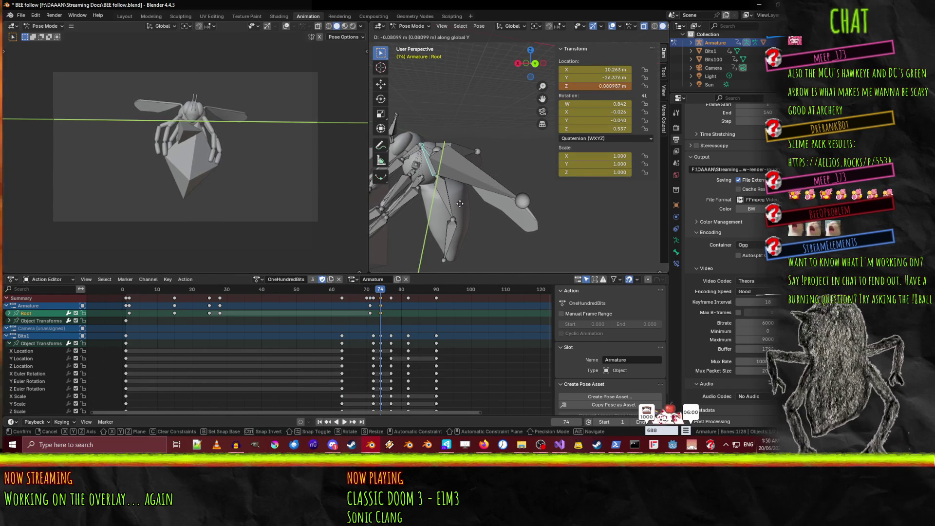
{"action": "left_click", "coordinate": [456, 207]}
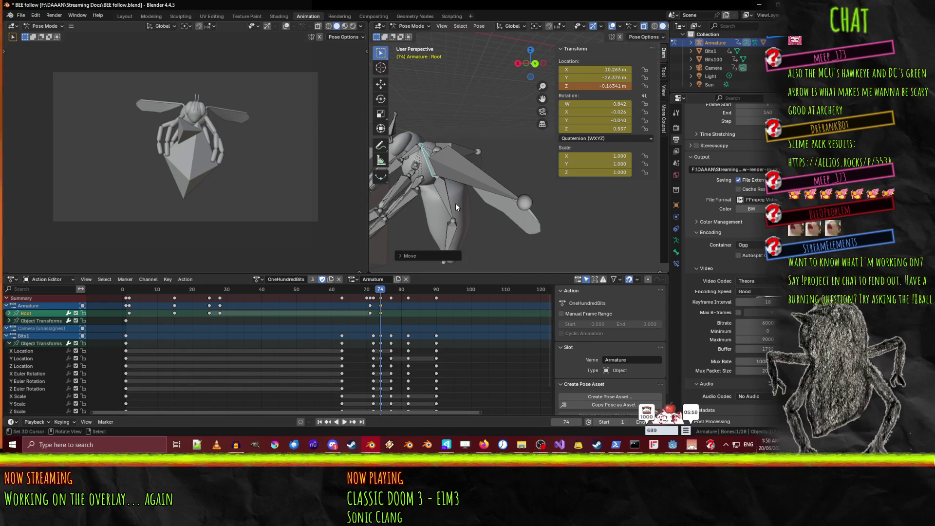
{"action": "key", "text": "i"}
- Scrub through frames 69–77 from a front view, ending on frame 72 with RFLeg1 selected
{"action": "key", "text": "space"}
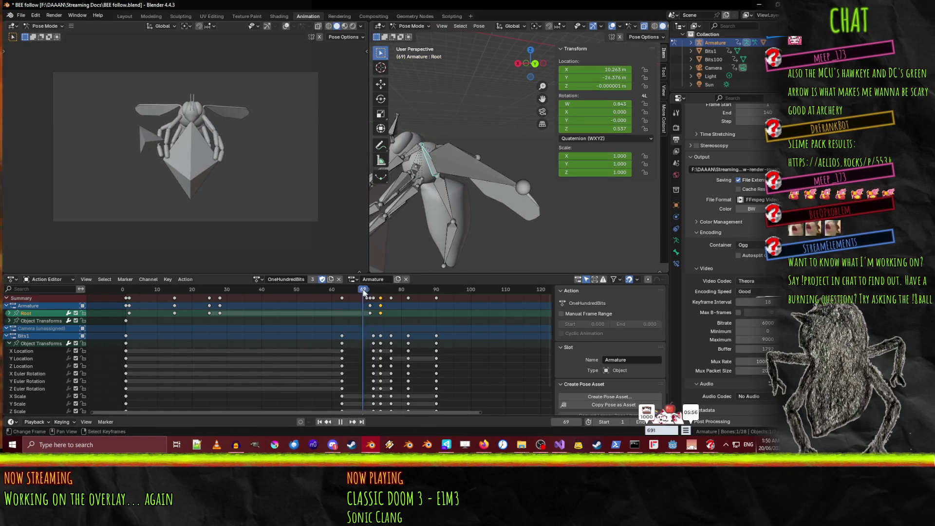
{"action": "left_click", "coordinate": [361, 287]}
{"action": "left_click", "coordinate": [374, 291]}
{"action": "mouse_move", "coordinate": [375, 292]}
{"action": "left_mouse_down"}
{"action": "mouse_move", "coordinate": [366, 291]}
{"action": "mouse_move", "coordinate": [385, 291]}
{"action": "left_mouse_up"}
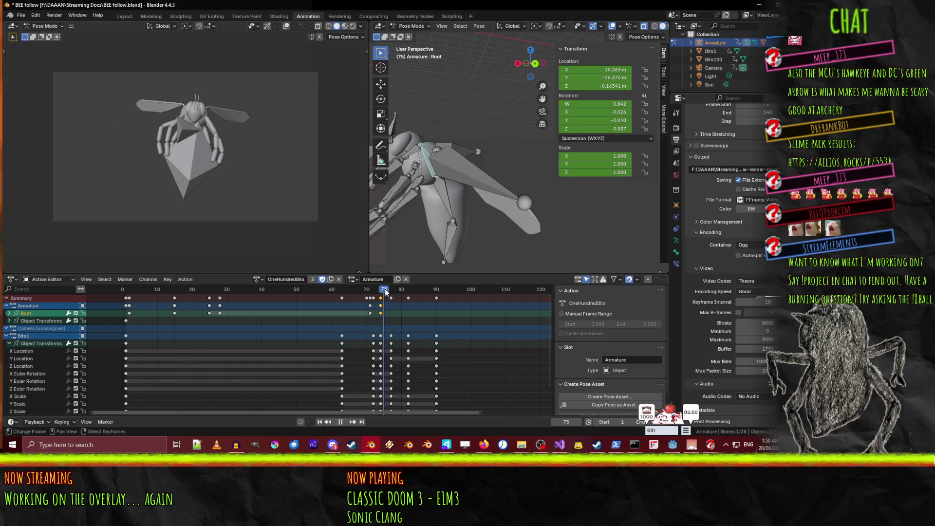
{"action": "left_click_drag", "start_coordinate": [385, 288], "coordinate": [392, 291]}
{"action": "mouse_move", "coordinate": [437, 186]}
{"action": "middle_mouse_down"}
{"action": "mouse_move", "coordinate": [469, 244]}
{"action": "mouse_move", "coordinate": [556, 211]}
{"action": "middle_mouse_up"}
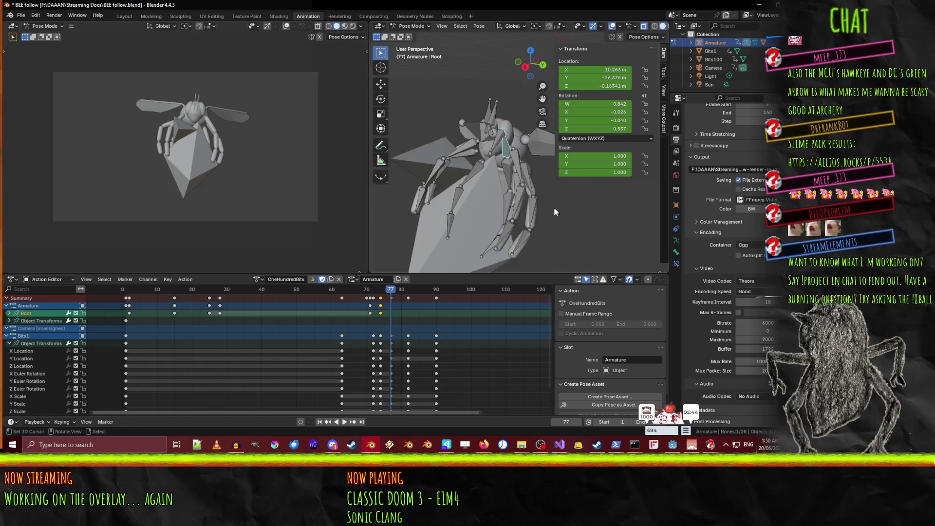
{"action": "scroll", "coordinate": [556, 211], "scroll_direction": "down", "scroll_amount": 3}
{"action": "left_click", "coordinate": [378, 292]}
{"action": "mouse_move", "coordinate": [379, 293]}
{"action": "left_mouse_down"}
{"action": "mouse_move", "coordinate": [358, 290]}
{"action": "mouse_move", "coordinate": [371, 298]}
{"action": "left_mouse_up"}
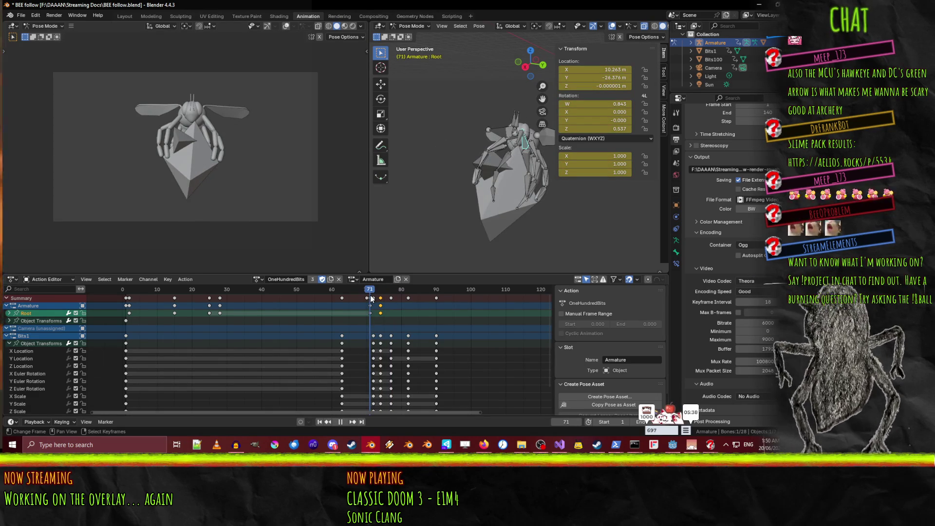
{"action": "left_click_drag", "start_coordinate": [370, 295], "coordinate": [373, 297]}
{"action": "mouse_move", "coordinate": [480, 185]}
{"action": "middle_mouse_down"}
{"action": "mouse_move", "coordinate": [472, 189]}
{"action": "mouse_move", "coordinate": [490, 180]}
{"action": "mouse_move", "coordinate": [468, 199]}
{"action": "middle_mouse_up"}
{"action": "left_click", "coordinate": [493, 181]}
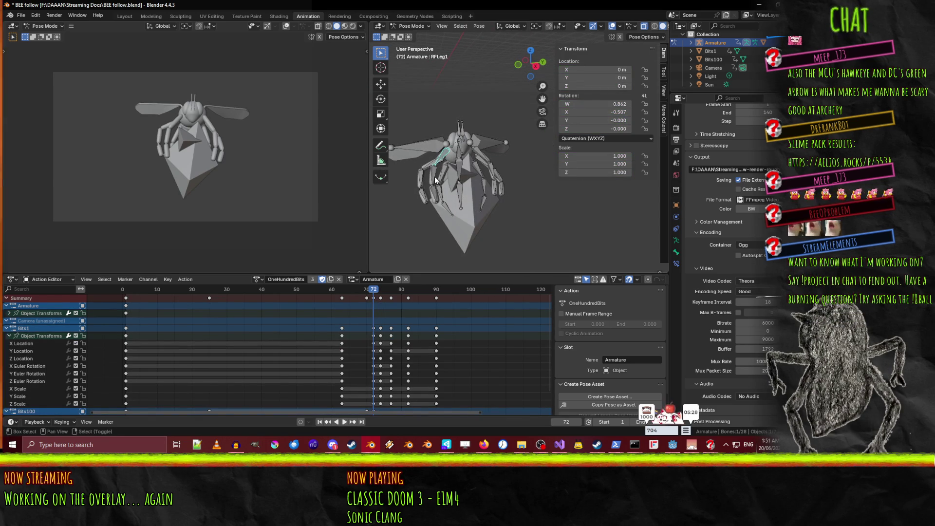
- Select the right front leg chain, its mirrored left front leg, and the left middle leg bones
{"action": "key", "text": "shift+bracketright"}
{"action": "key", "text": "shift+bracketright"}
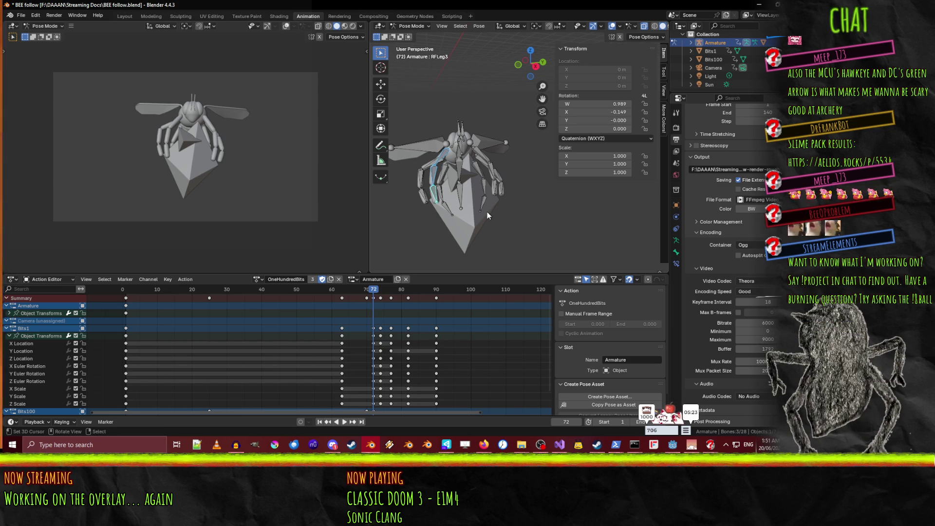
{"action": "key", "text": "shift+ctrl+m"}
{"action": "mouse_move", "coordinate": [495, 169]}
{"action": "middle_mouse_down"}
{"action": "mouse_move", "coordinate": [458, 176]}
{"action": "mouse_move", "coordinate": [494, 157]}
{"action": "middle_mouse_up"}
{"action": "left_click", "coordinate": [494, 156], "text": "shift"}
{"action": "left_click", "coordinate": [481, 177], "text": "shift"}
{"action": "middle_click_drag", "start_coordinate": [473, 203], "coordinate": [612, 216]}
{"action": "left_click", "coordinate": [509, 160], "text": "shift"}
- Add the rear leg bones to the selection and keyframe all legs at frame 72
{"action": "left_click", "coordinate": [506, 163], "text": "shift"}
{"action": "left_click", "coordinate": [534, 202], "text": "shift"}
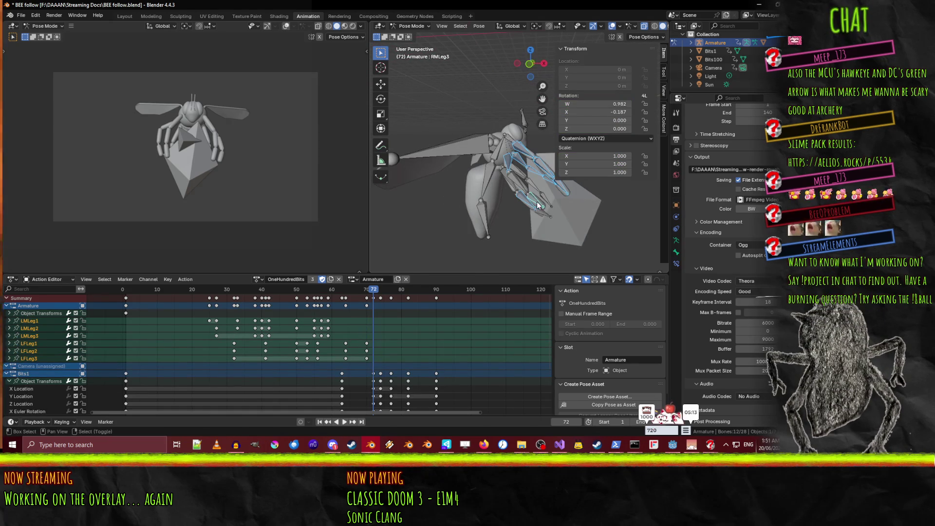
{"action": "left_click", "coordinate": [518, 183], "text": "shift"}
{"action": "left_click", "coordinate": [530, 215], "text": "shift"}
{"action": "mouse_move", "coordinate": [530, 215]}
{"action": "middle_mouse_down"}
{"action": "mouse_move", "coordinate": [495, 228]}
{"action": "mouse_move", "coordinate": [445, 228]}
{"action": "mouse_move", "coordinate": [433, 194]}
{"action": "mouse_move", "coordinate": [509, 175]}
{"action": "mouse_move", "coordinate": [534, 220]}
{"action": "mouse_move", "coordinate": [572, 227]}
{"action": "middle_mouse_up"}
{"action": "left_click", "coordinate": [472, 191], "text": "shift"}
{"action": "left_click", "coordinate": [512, 172], "text": "shift"}
{"action": "key", "text": "i"}
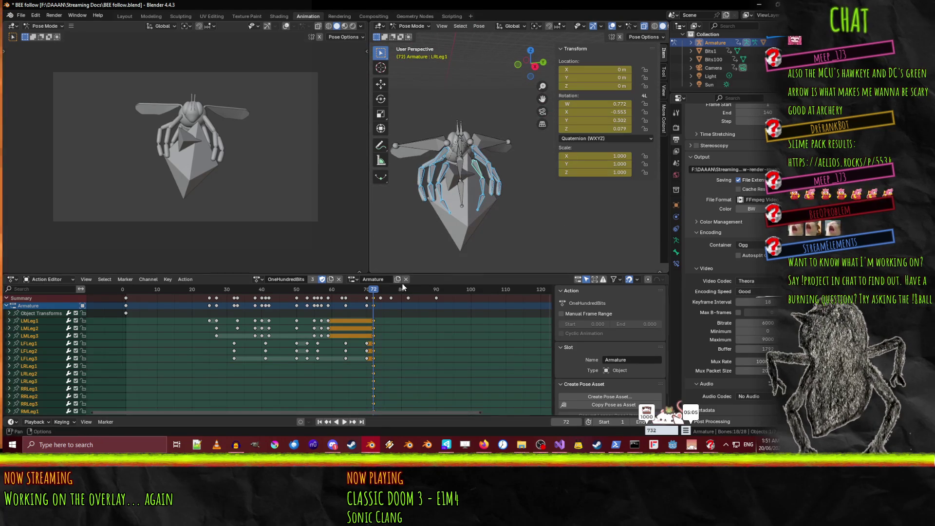
- Play back the new leg keys, then select only RFLeg1
{"action": "key", "text": "space"}
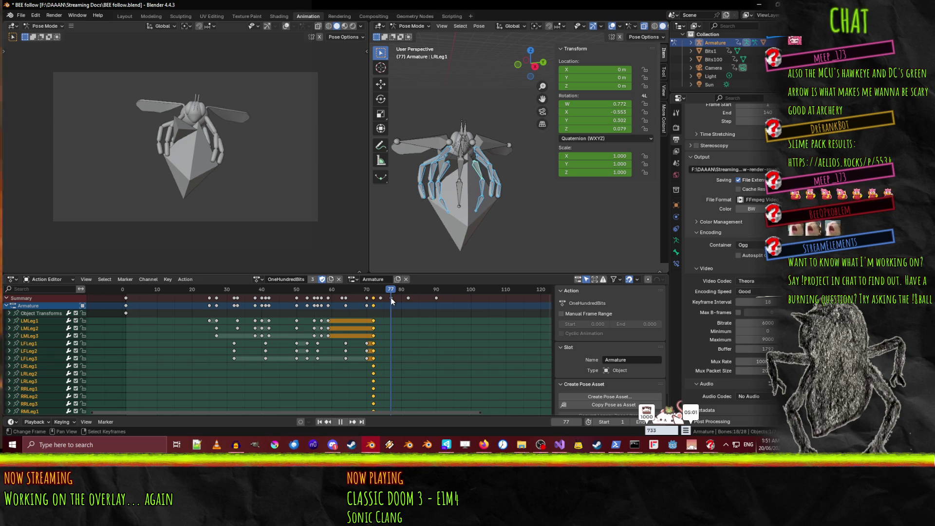
{"action": "mouse_move", "coordinate": [476, 186]}
{"action": "middle_mouse_down"}
{"action": "mouse_move", "coordinate": [450, 204]}
{"action": "mouse_move", "coordinate": [496, 195]}
{"action": "mouse_move", "coordinate": [473, 191]}
{"action": "mouse_move", "coordinate": [456, 212]}
{"action": "mouse_move", "coordinate": [453, 163]}
{"action": "middle_mouse_up"}
{"action": "left_click", "coordinate": [451, 165]}
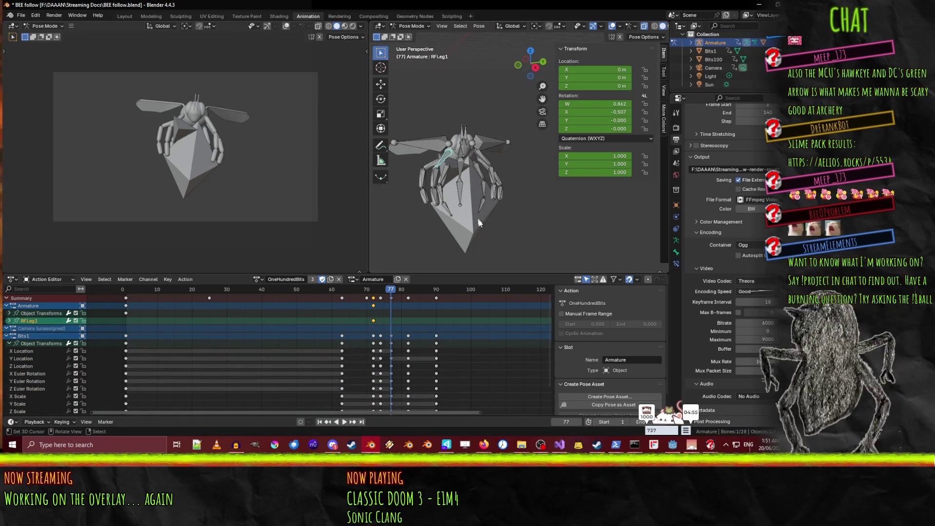
- Rotate RFLeg1 and the left front leg bones LFLeg1–3 about X at frame 77
{"action": "key", "text": "r"}
{"action": "key", "text": "x"}
{"action": "key", "text": "x"}
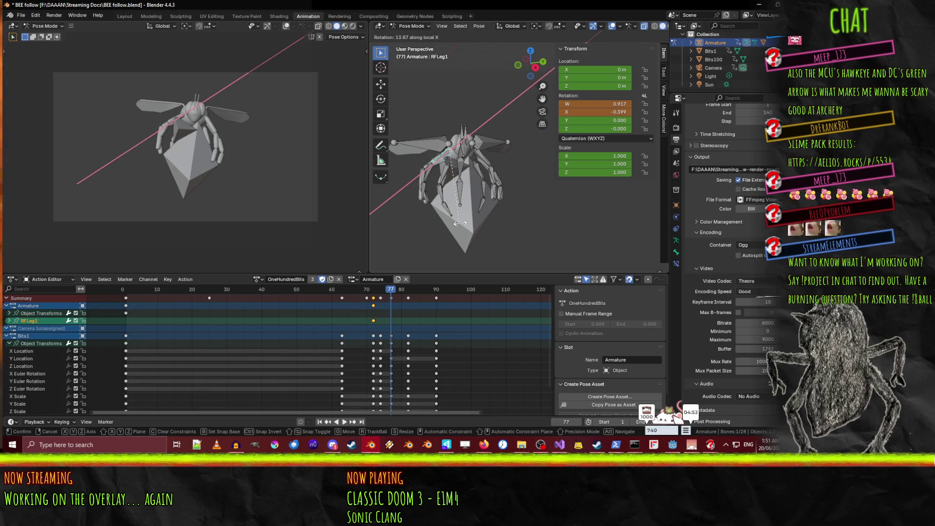
{"action": "left_click", "coordinate": [450, 219]}
{"action": "middle_click_drag", "start_coordinate": [476, 221], "coordinate": [425, 232]}
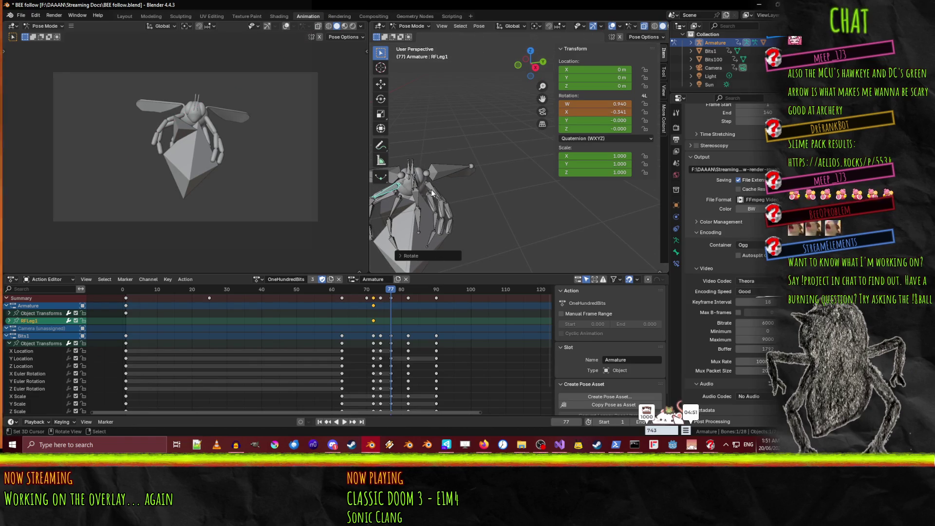
{"action": "key", "text": "r"}
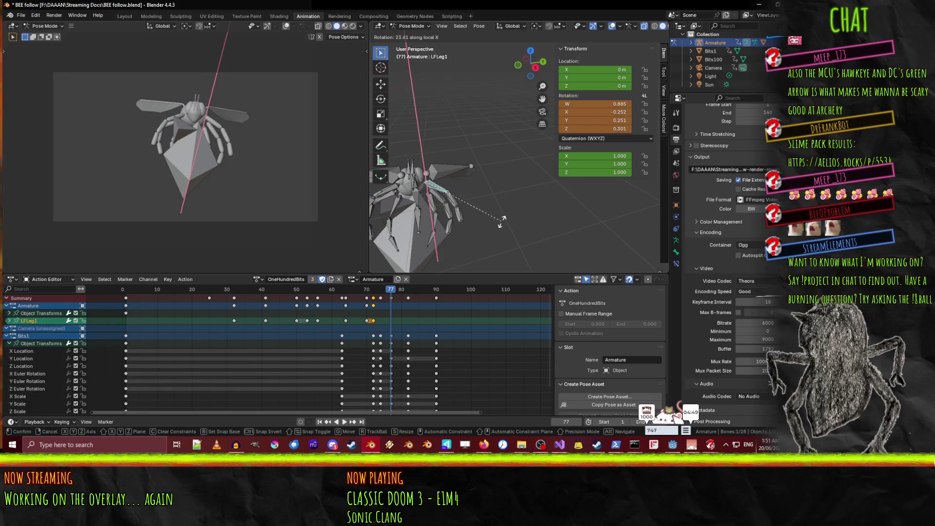
{"action": "left_click", "coordinate": [465, 206]}
{"action": "left_click", "coordinate": [465, 206]}
{"action": "key", "text": "r"}
{"action": "key", "text": "x"}
{"action": "key", "text": "x"}
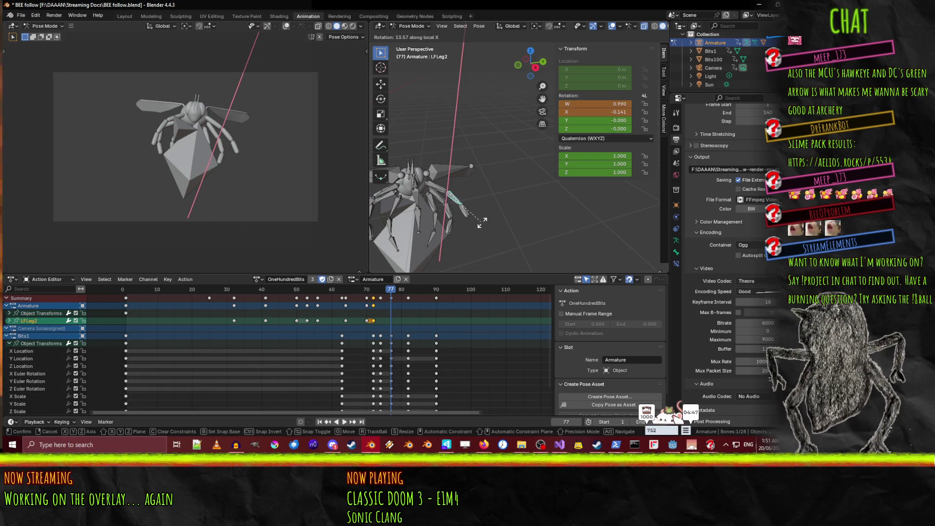
{"action": "left_click", "coordinate": [491, 222]}
{"action": "left_click", "coordinate": [466, 209]}
{"action": "key", "text": "r"}
{"action": "key", "text": "x"}
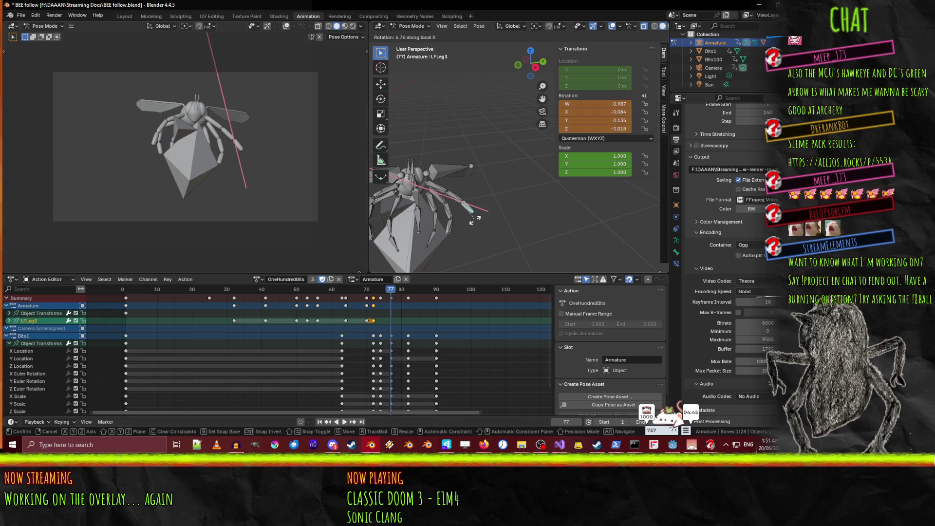
{"action": "left_click", "coordinate": [480, 219]}
- Rotate the right front leg bones RFLeg2, RFLeg3 and RFLeg1 about local X
{"action": "scroll", "coordinate": [491, 223], "scroll_direction": "down", "scroll_amount": 2}
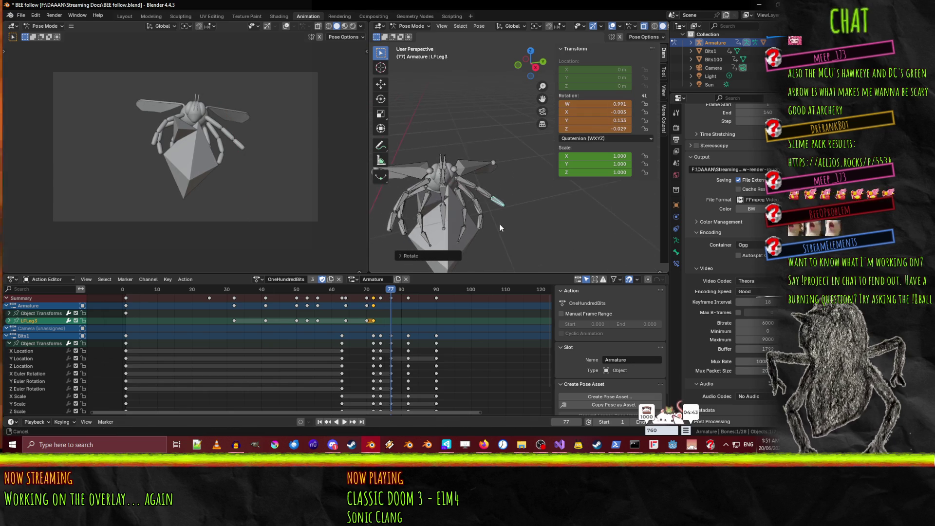
{"action": "key", "text": "r"}
{"action": "key", "text": "x"}
{"action": "key", "text": "x"}
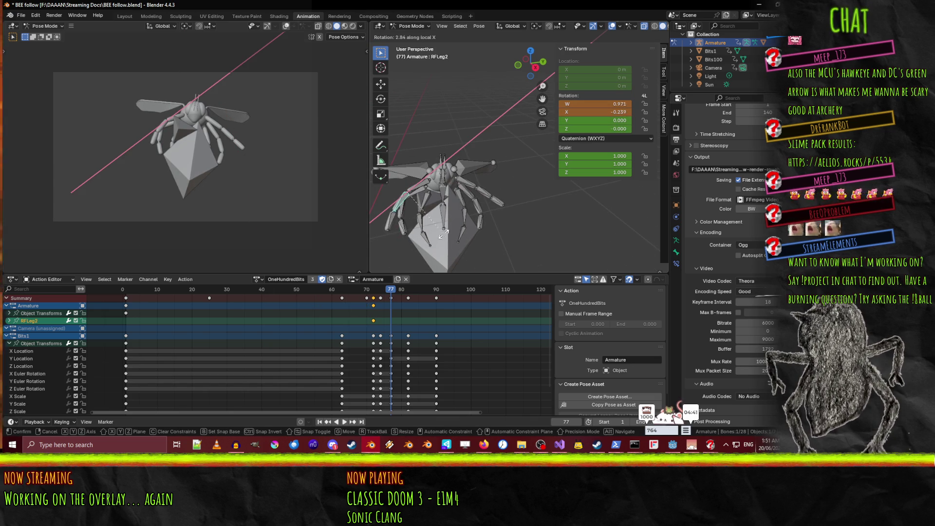
{"action": "left_click", "coordinate": [414, 228]}
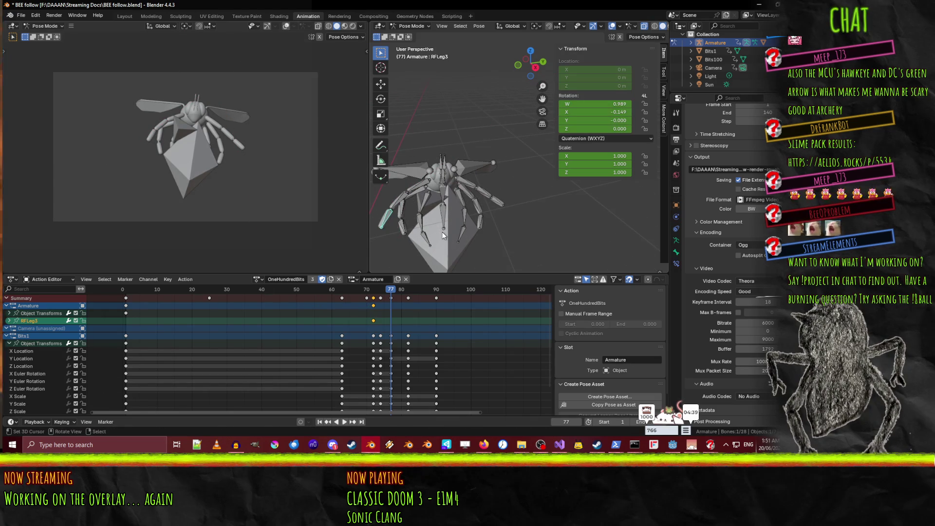
{"action": "key", "text": "r"}
{"action": "key", "text": "x"}
{"action": "key", "text": "x"}
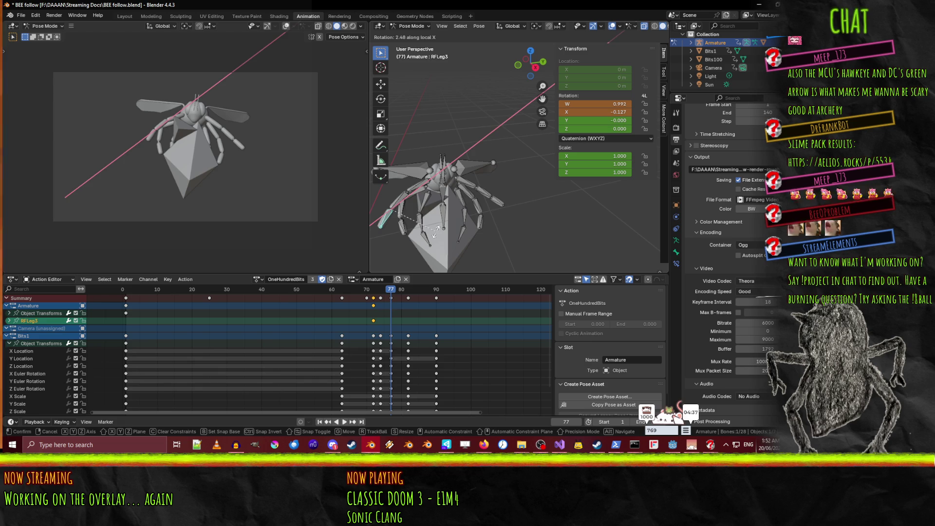
{"action": "left_click", "coordinate": [436, 231]}
{"action": "left_click", "coordinate": [422, 179]}
{"action": "key", "text": "r"}
{"action": "key", "text": "x"}
{"action": "key", "text": "x"}
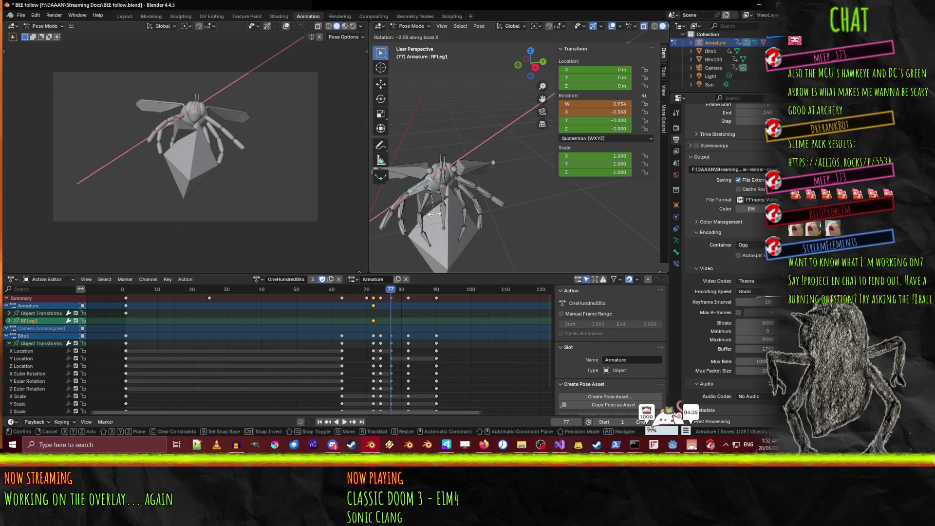
{"action": "left_click", "coordinate": [440, 217]}
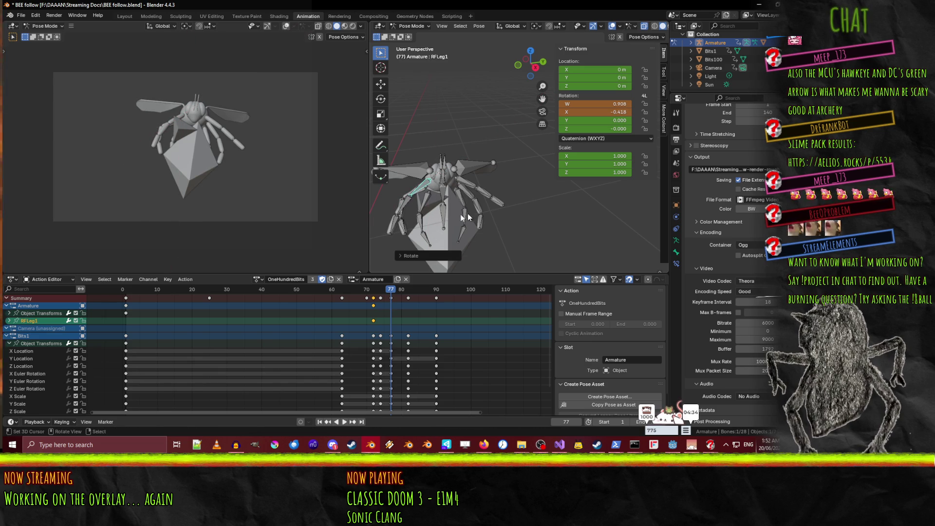
- Select the front leg bones, then rotate LMLeg1 about local X from a left-side view
{"action": "left_click", "coordinate": [409, 203], "text": "shift"}
{"action": "left_click", "coordinate": [398, 220], "text": "shift"}
{"action": "left_click", "coordinate": [475, 189], "text": "shift"}
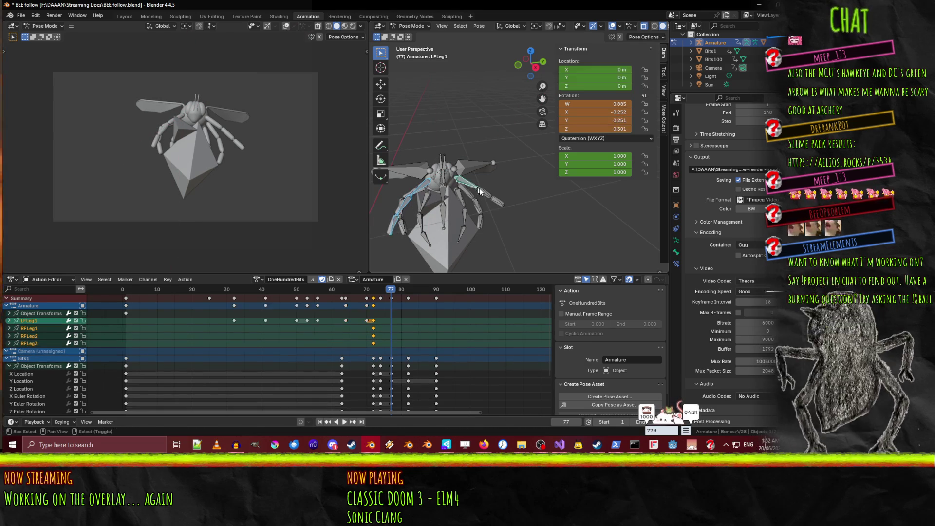
{"action": "left_click", "coordinate": [486, 196], "text": "shift"}
{"action": "left_click", "coordinate": [501, 206], "text": "shift"}
{"action": "middle_click_drag", "start_coordinate": [513, 235], "coordinate": [479, 204]}
{"action": "left_click", "coordinate": [467, 191]}
{"action": "left_click", "coordinate": [470, 182]}
{"action": "left_click", "coordinate": [461, 183]}
{"action": "key", "text": "r"}
{"action": "key", "text": "x"}
{"action": "key", "text": "x"}
{"action": "left_click", "coordinate": [511, 236]}
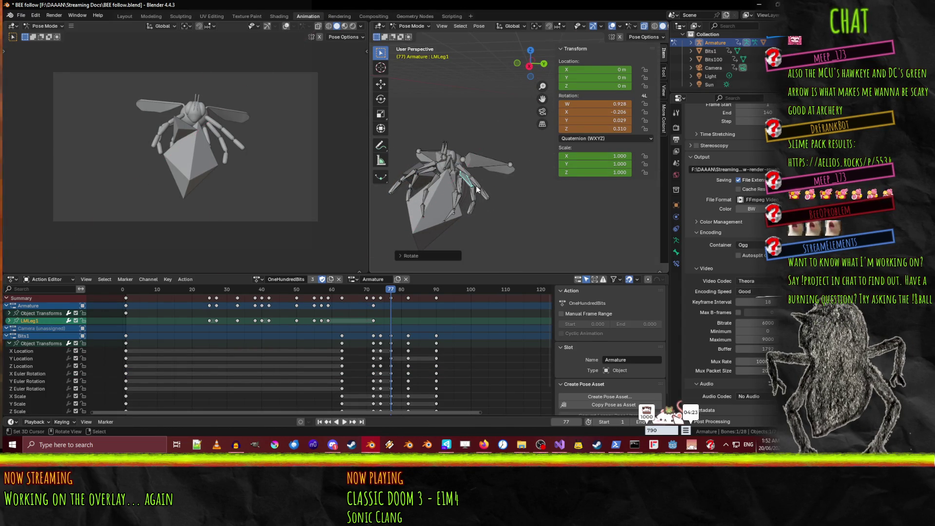
- Rotate LMLeg2 and LMLeg3 about X and reselect the left middle leg bones
{"action": "left_click", "coordinate": [475, 187]}
{"action": "key", "text": "r"}
{"action": "key", "text": "x"}
{"action": "left_click", "coordinate": [512, 239]}
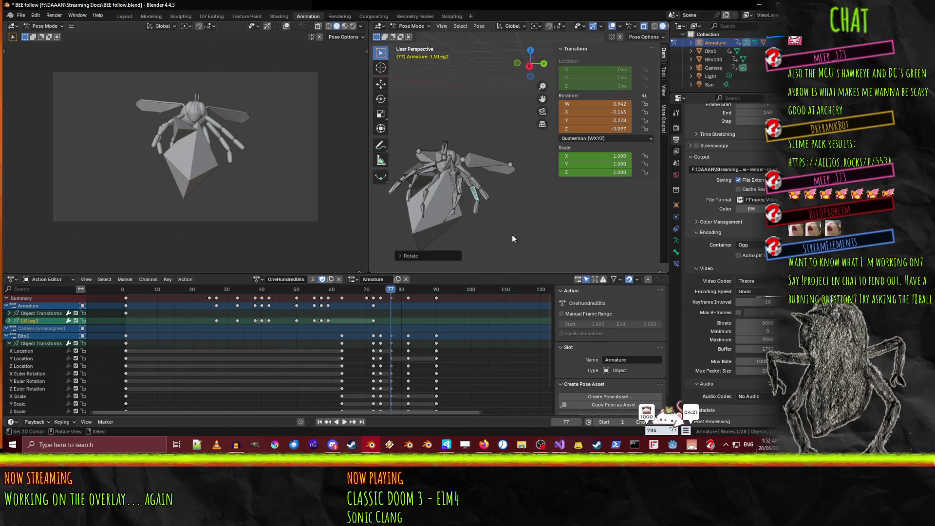
{"action": "left_click", "coordinate": [477, 204]}
{"action": "key", "text": "r"}
{"action": "key", "text": "x"}
{"action": "key", "text": "x"}
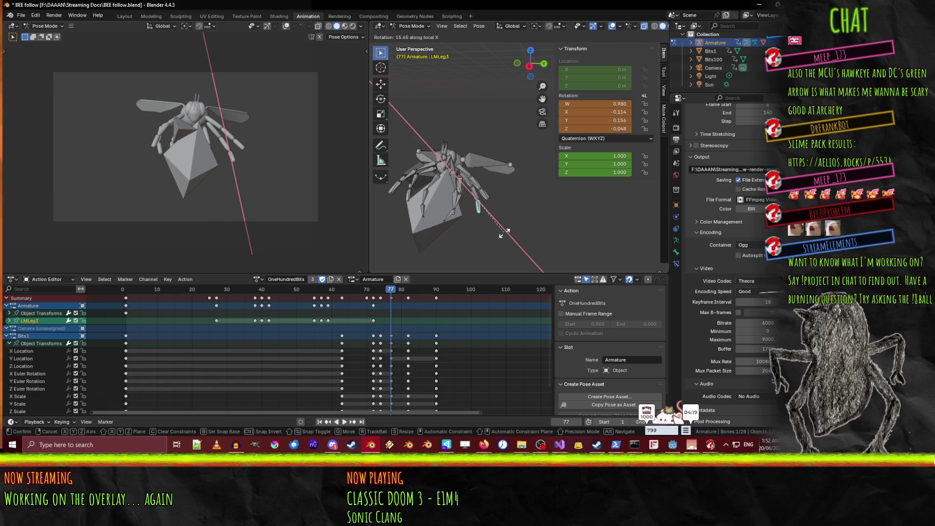
{"action": "left_click", "coordinate": [505, 235]}
{"action": "left_click", "coordinate": [472, 189], "text": "shift"}
{"action": "left_click", "coordinate": [469, 185], "text": "shift"}
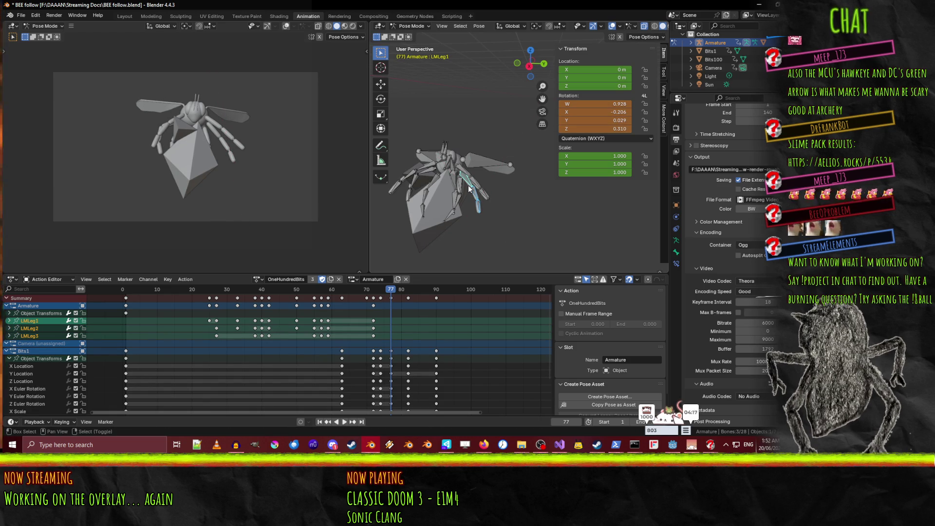
- Rotate the left rear leg bones LRLeg1 and LRLeg2 about local X
{"action": "left_click", "coordinate": [459, 186]}
{"action": "key", "text": "r"}
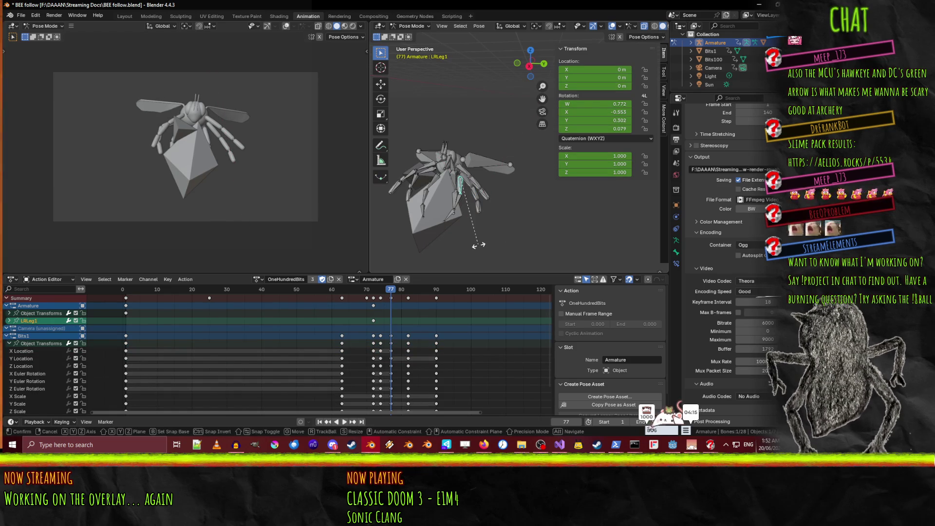
{"action": "key", "text": "x"}
{"action": "key", "text": "x"}
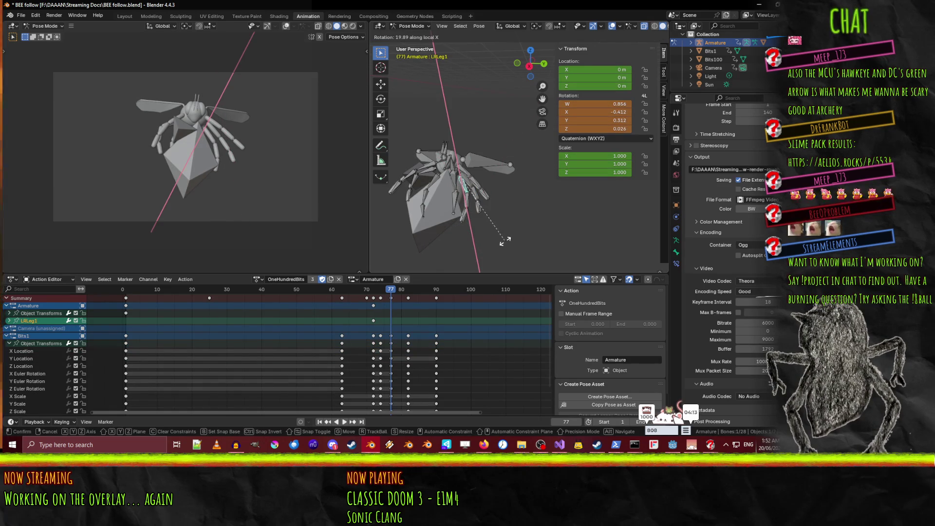
{"action": "left_click", "coordinate": [505, 240]}
{"action": "left_click", "coordinate": [467, 201]}
{"action": "key", "text": "r"}
{"action": "key", "text": "x"}
{"action": "key", "text": "x"}
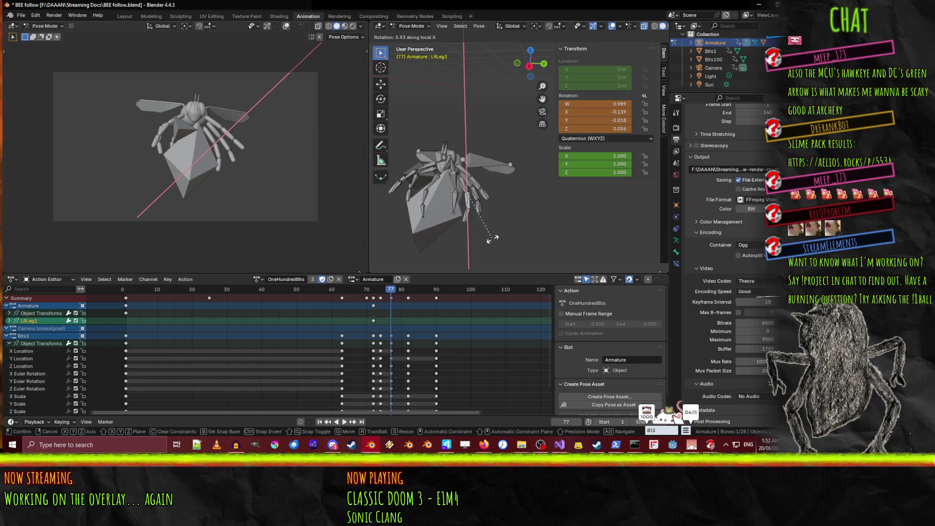
{"action": "left_click", "coordinate": [494, 242]}
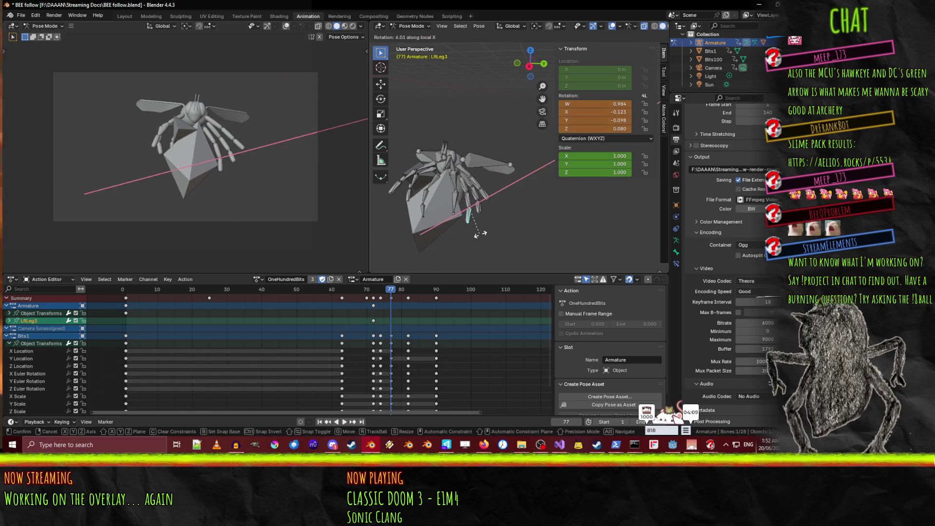
- Keyframe the left rear legs at frame 77 and play back toward frame 80
{"action": "left_click", "coordinate": [466, 201], "text": "shift"}
{"action": "left_click", "coordinate": [461, 185], "text": "shift"}
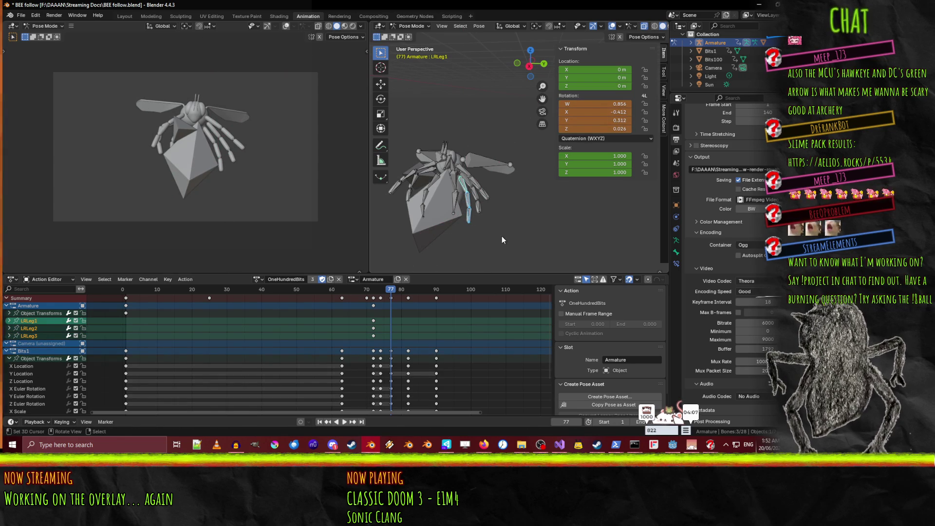
{"action": "key", "text": "i"}
{"action": "key", "text": "ctrl+shift+space"}
{"action": "left_click_drag", "start_coordinate": [348, 294], "coordinate": [409, 299]}
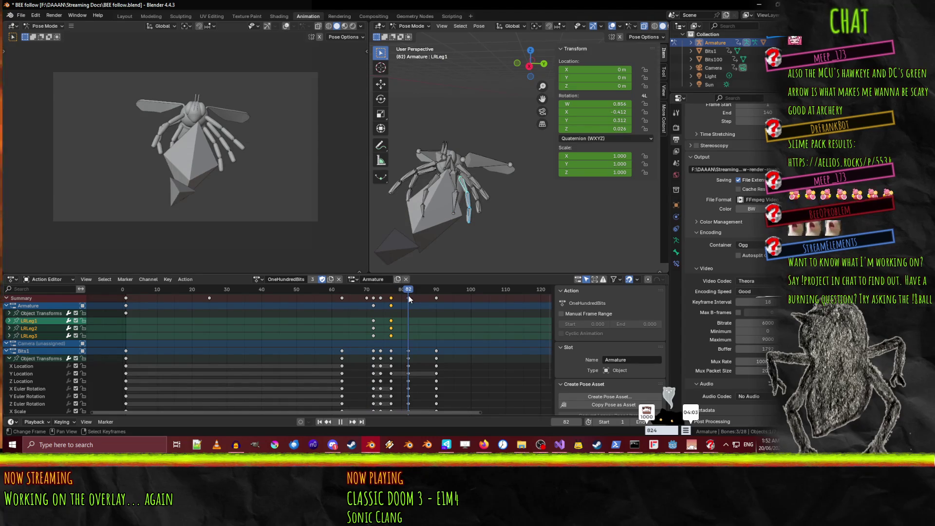
- Bend the RMLeg1 and RMLeg2 bones about their local X axes
{"action": "left_click", "coordinate": [425, 176]}
{"action": "key", "text": "r"}
{"action": "key", "text": "x"}
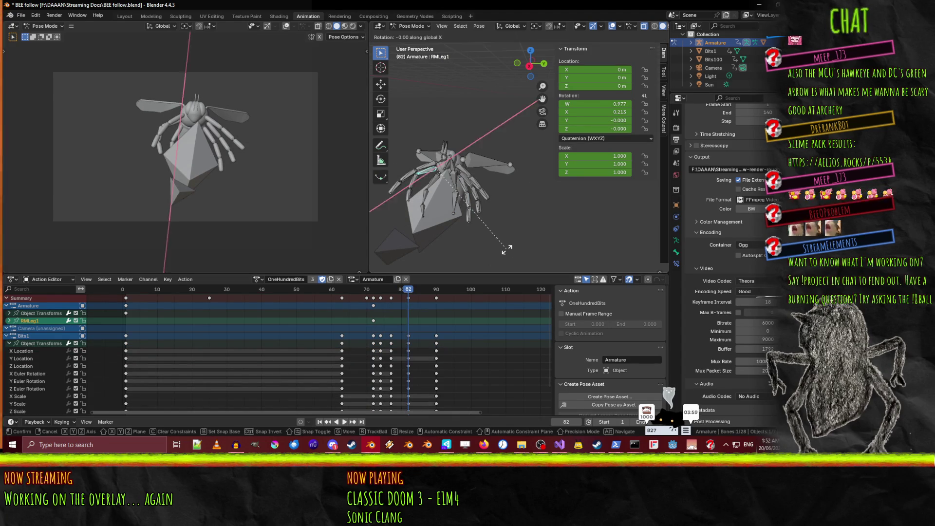
{"action": "left_click", "coordinate": [490, 255]}
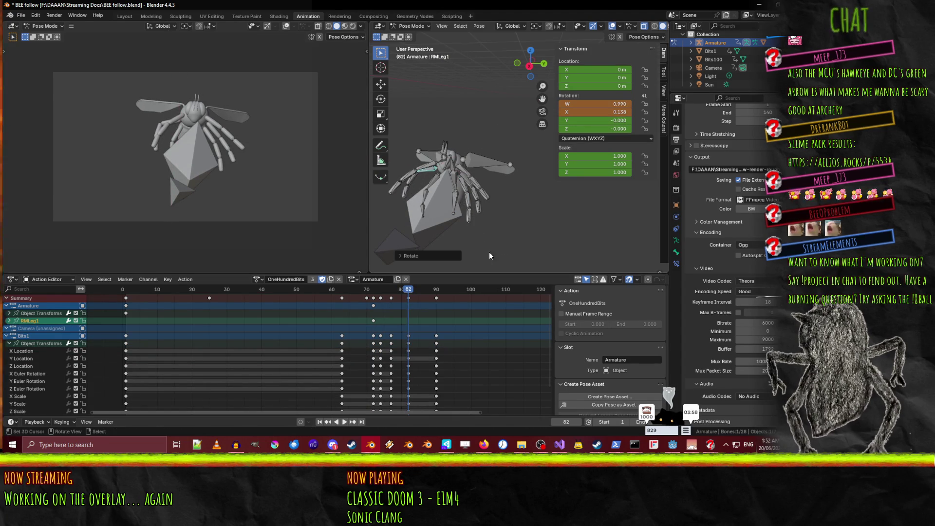
{"action": "left_click", "coordinate": [414, 183]}
{"action": "key", "text": "r"}
{"action": "key", "text": "x"}
{"action": "key", "text": "x"}
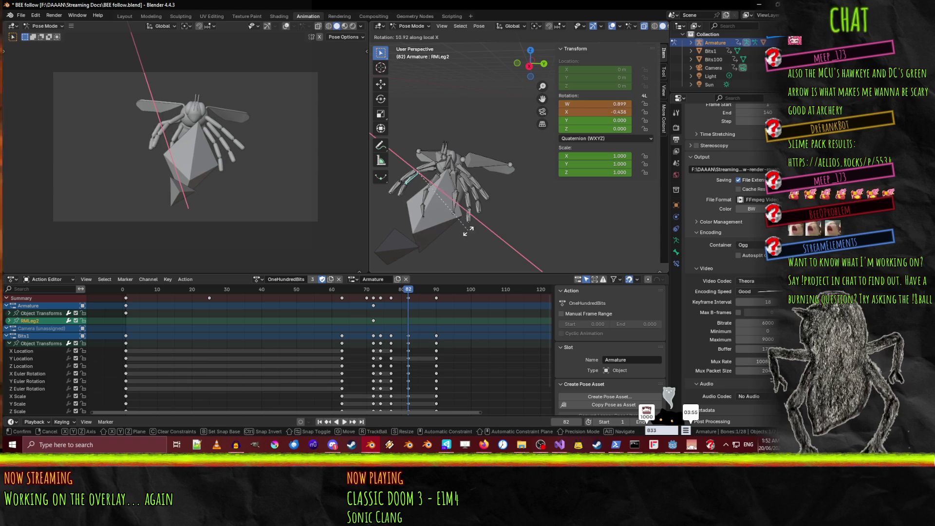
{"action": "left_click", "coordinate": [454, 230]}
- Bend the RRLeg1 bone about its local X axis
{"action": "left_click", "coordinate": [434, 184]}
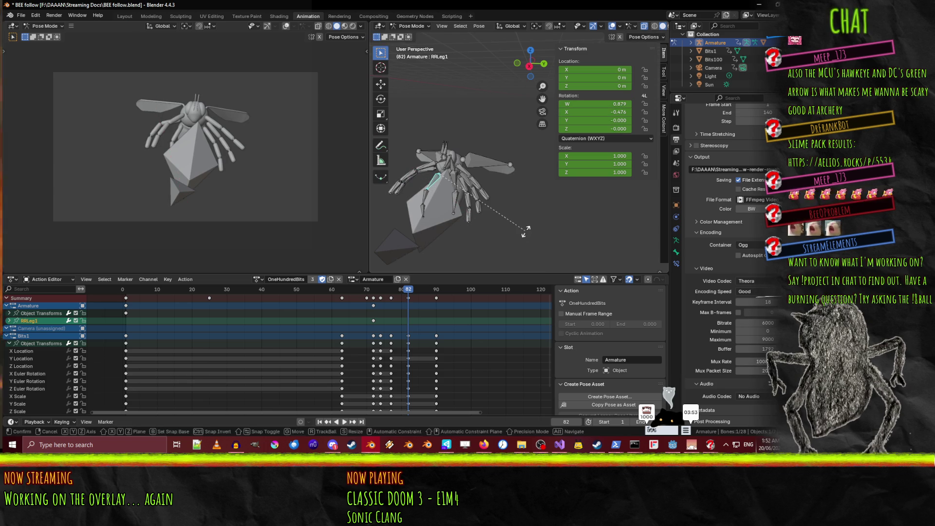
{"action": "key", "text": "r"}
{"action": "key", "text": "x"}
{"action": "key", "text": "x"}
{"action": "left_click", "coordinate": [497, 233]}
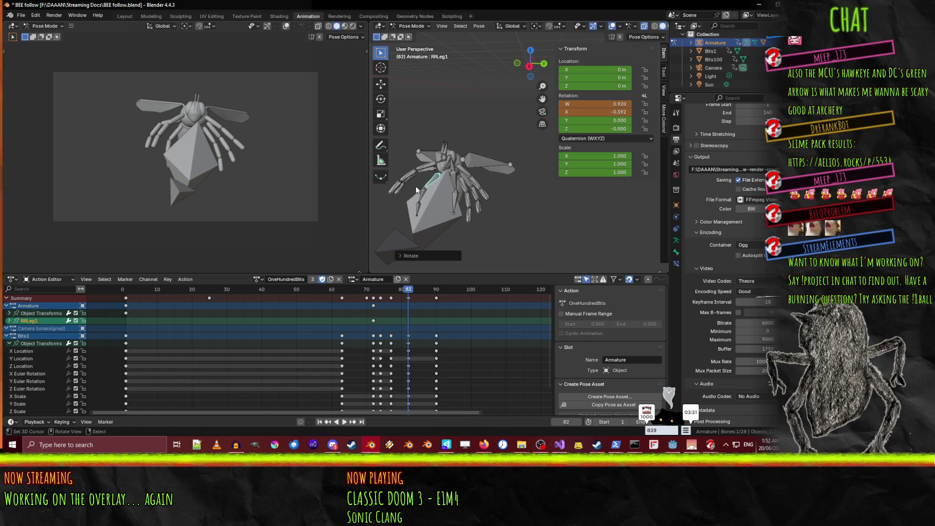
{"action": "key", "text": "bracketright"}
{"action": "left_click", "coordinate": [441, 184]}
{"action": "key", "text": "r"}
{"action": "key", "text": "x"}
{"action": "key", "text": "x"}
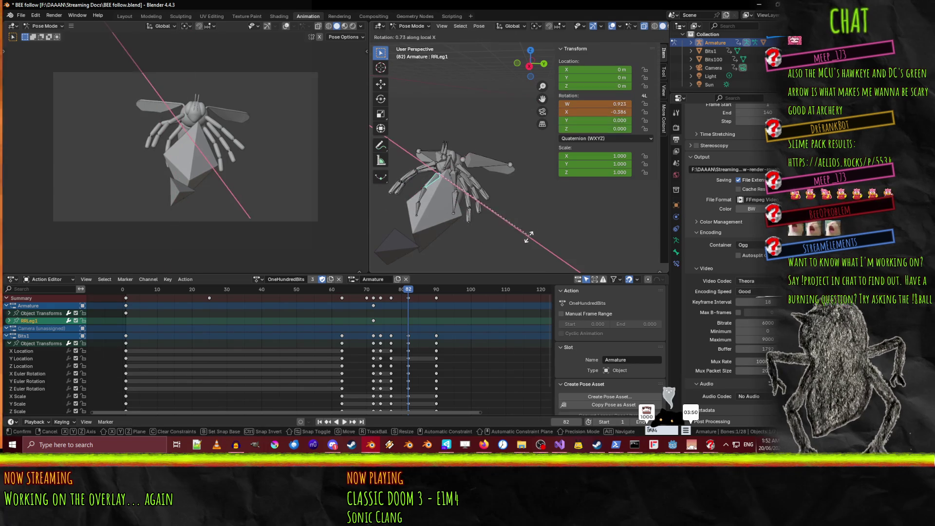
{"action": "left_click", "coordinate": [512, 238]}
- Bend the child bone RRLeg2 about its local X axis in two rotations
{"action": "key", "text": "bracketright"}
{"action": "key", "text": "bracketright"}
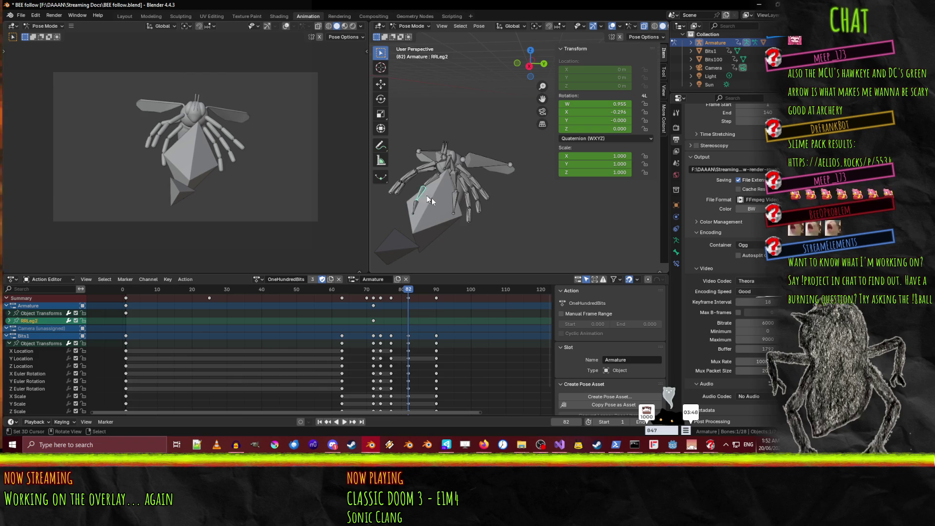
{"action": "key", "text": "r"}
{"action": "key", "text": "x"}
{"action": "key", "text": "x"}
{"action": "left_click", "coordinate": [473, 237]}
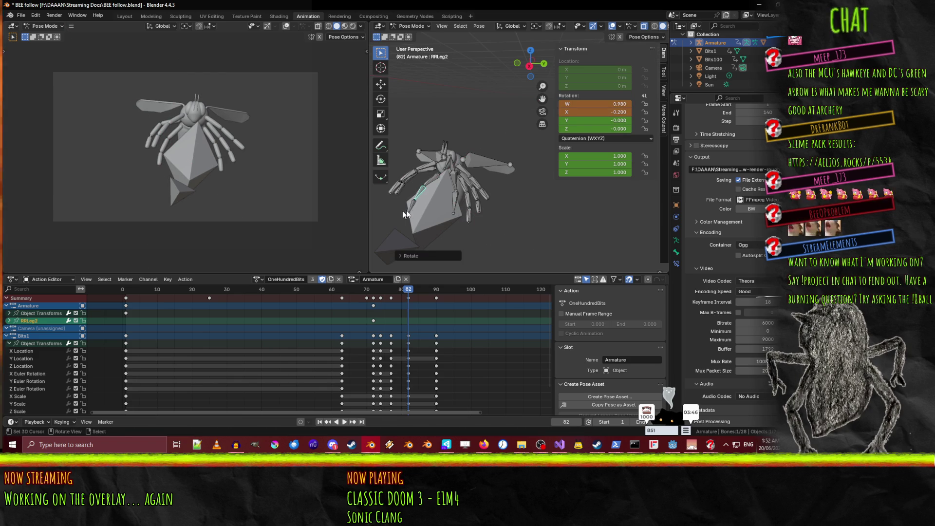
{"action": "key", "text": "r"}
{"action": "key", "text": "x"}
{"action": "key", "text": "x"}
{"action": "left_click", "coordinate": [477, 220]}
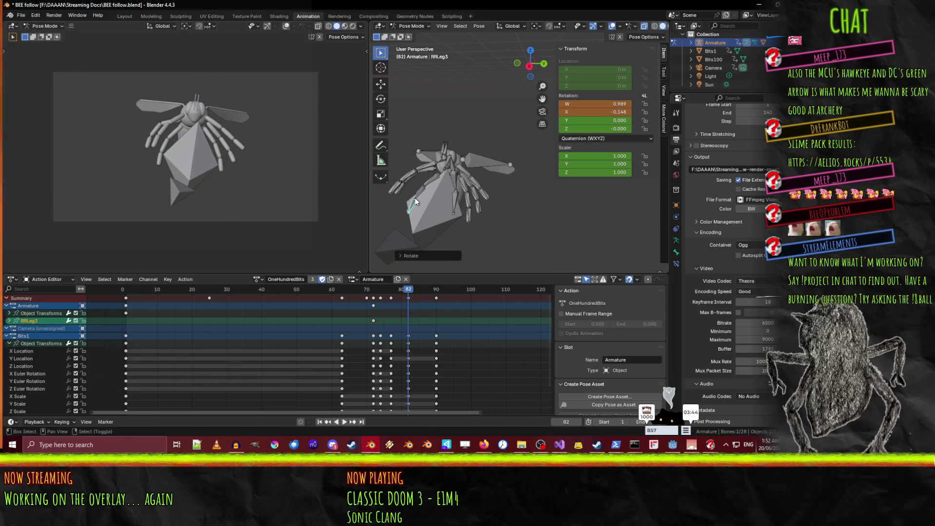
- Select all nine right leg bones, key them at frame 82, and scrub back to preview
{"action": "left_click", "coordinate": [429, 189], "text": "shift"}
{"action": "left_click", "coordinate": [428, 179], "text": "shift"}
{"action": "left_click", "coordinate": [423, 176], "text": "shift"}
{"action": "left_click", "coordinate": [417, 181], "text": "shift"}
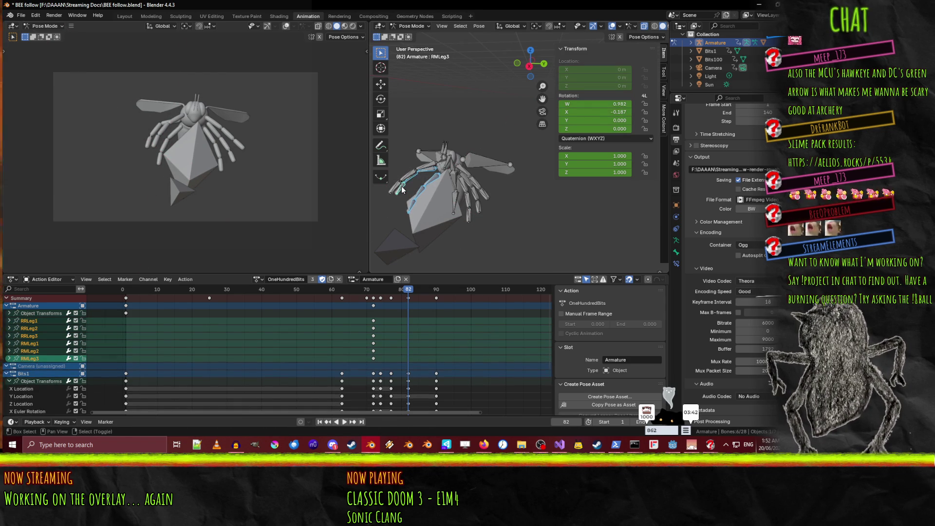
{"action": "left_click", "coordinate": [410, 185], "text": "shift"}
{"action": "left_click", "coordinate": [402, 189], "text": "shift"}
{"action": "left_click", "coordinate": [411, 176], "text": "shift"}
{"action": "left_click", "coordinate": [422, 168], "text": "shift"}
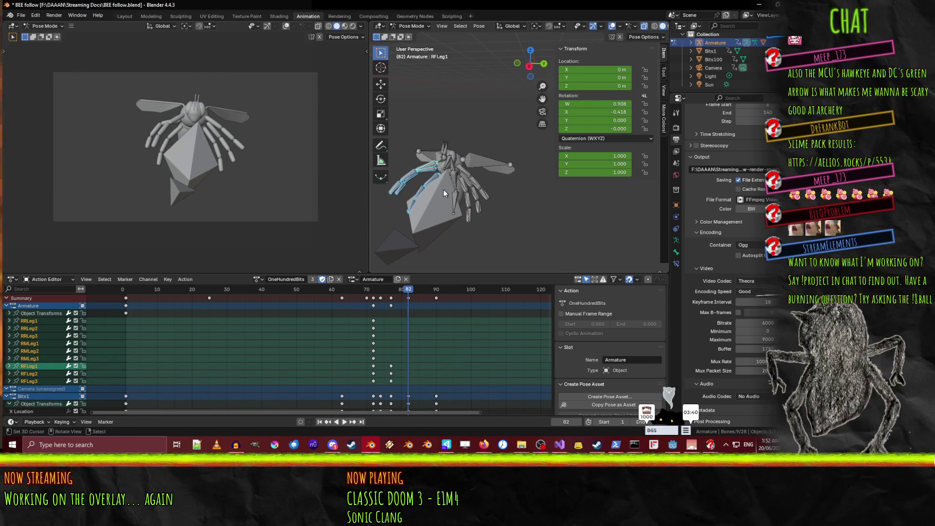
{"action": "key", "text": "i"}
{"action": "mouse_move", "coordinate": [408, 304]}
{"action": "left_mouse_down"}
{"action": "mouse_move", "coordinate": [355, 302]}
{"action": "mouse_move", "coordinate": [421, 303]}
{"action": "mouse_move", "coordinate": [323, 301]}
{"action": "mouse_move", "coordinate": [431, 307]}
{"action": "left_mouse_up"}
- Rotate LFLeg1, LMLeg1 and LRLeg1 and key the three left leg bones at frame 88
{"action": "left_click", "coordinate": [462, 169]}
{"action": "key", "text": "r"}
{"action": "left_click", "coordinate": [547, 249]}
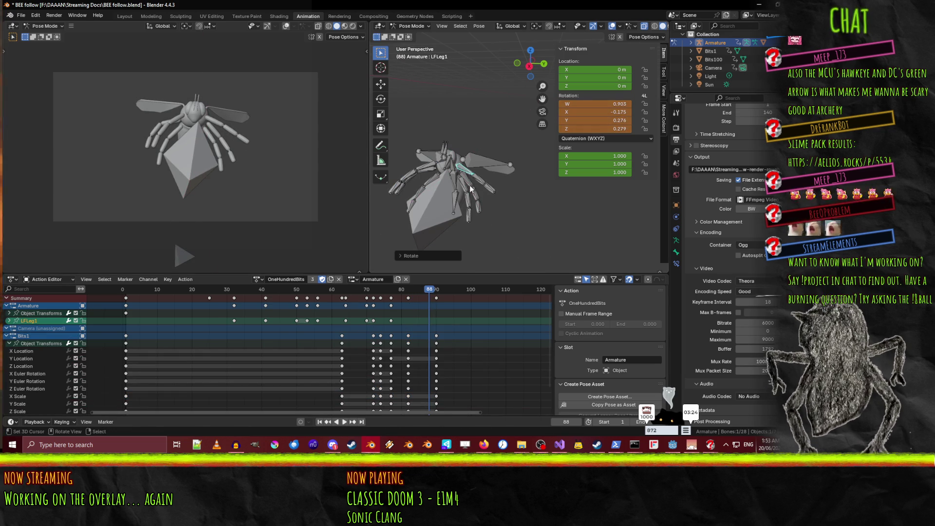
{"action": "key", "text": "r"}
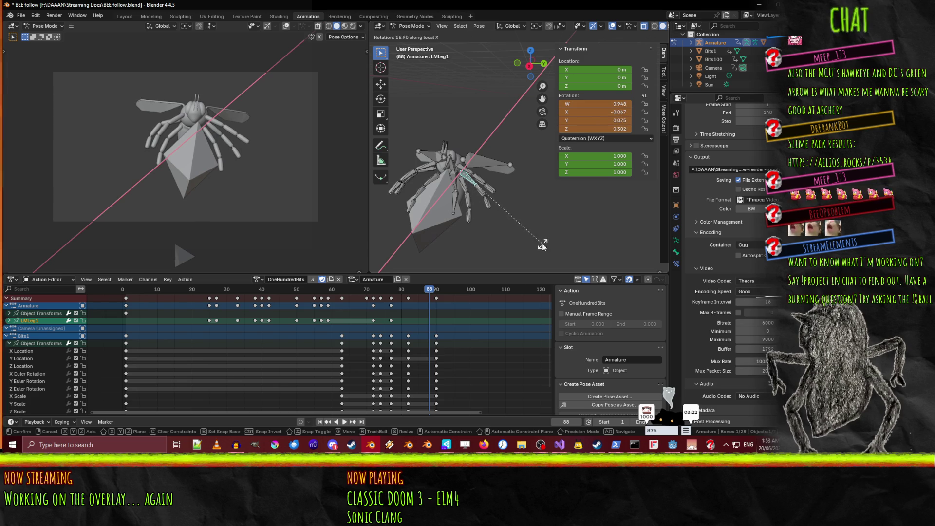
{"action": "left_click", "coordinate": [475, 203]}
{"action": "key", "text": "r"}
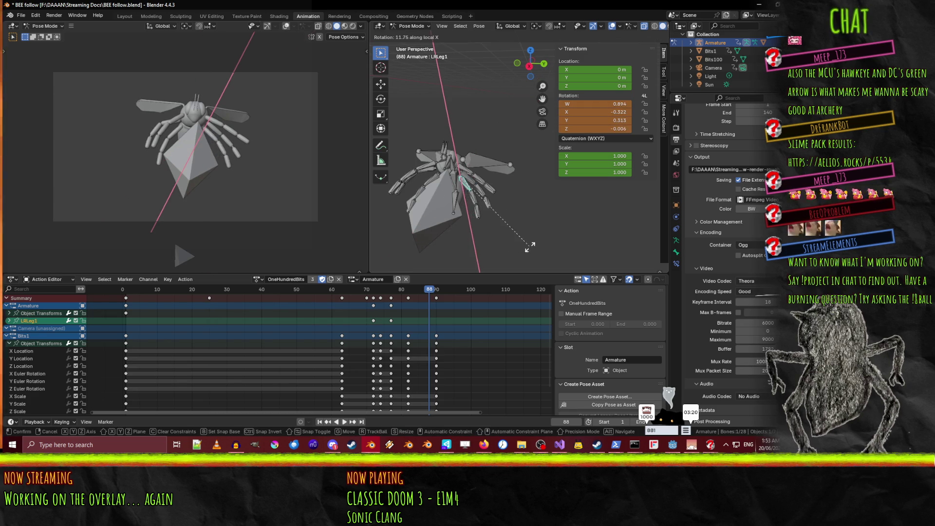
{"action": "left_click", "coordinate": [472, 183]}
{"action": "left_click", "coordinate": [465, 185], "text": "shift"}
{"action": "left_click", "coordinate": [462, 170], "text": "shift"}
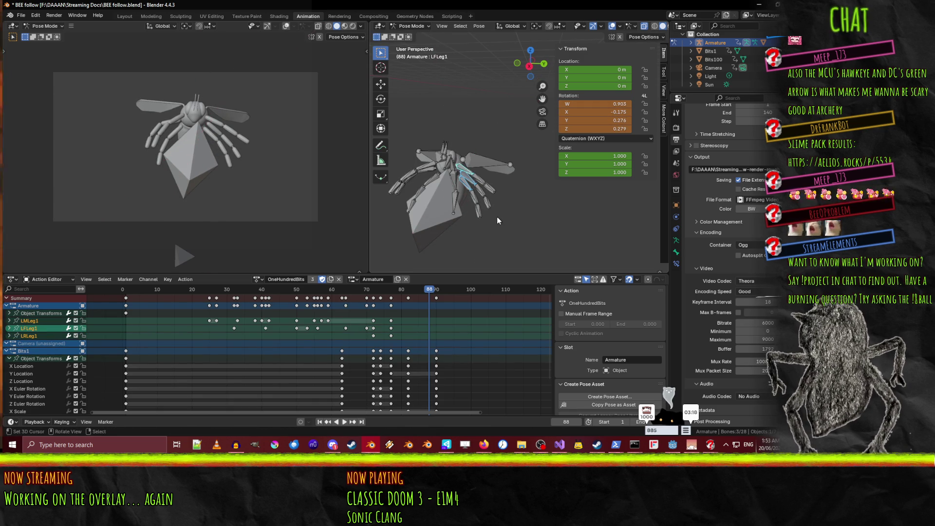
{"action": "key", "text": "i"}
{"action": "key", "text": "space"}
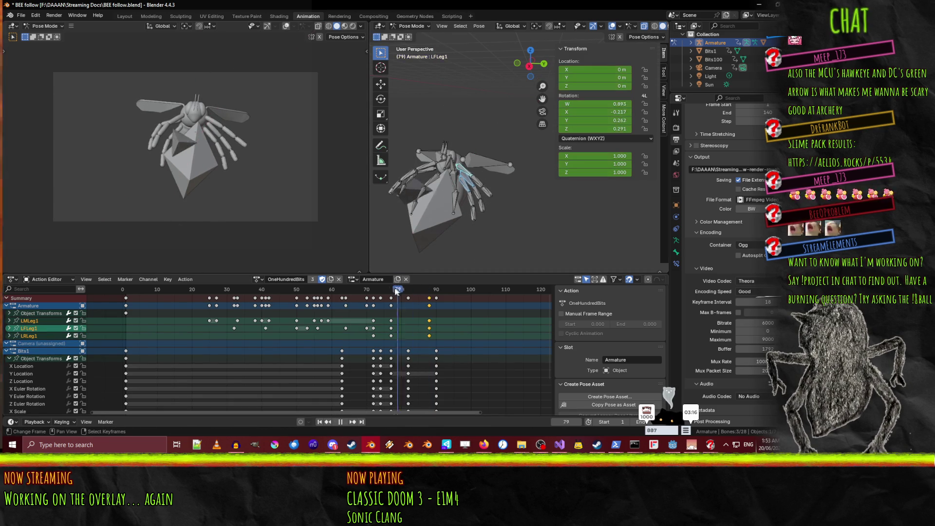
{"action": "mouse_move", "coordinate": [408, 298]}
{"action": "left_mouse_down"}
{"action": "mouse_move", "coordinate": [440, 297]}
{"action": "mouse_move", "coordinate": [341, 299]}
{"action": "mouse_move", "coordinate": [417, 301]}
{"action": "left_mouse_up"}
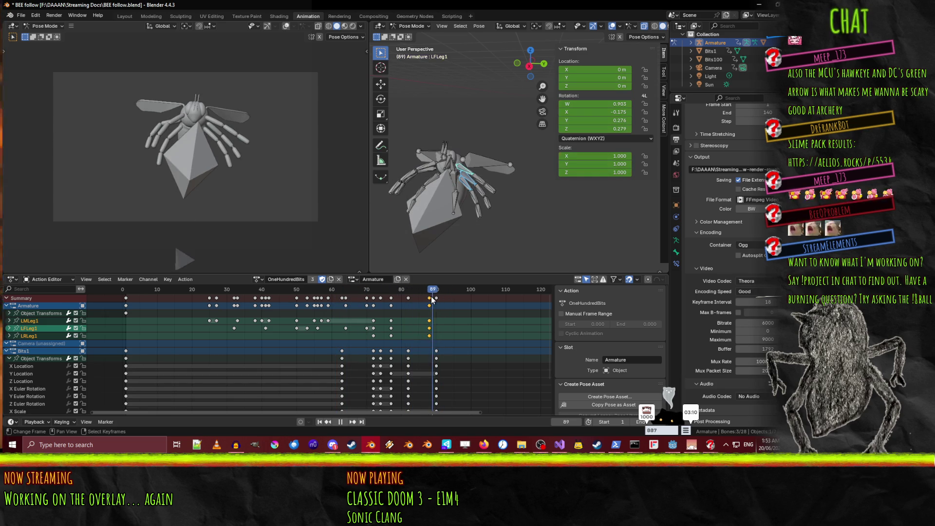
- Bend RFLeg1 about its local X axis and key it at frame 88
{"action": "left_click", "coordinate": [428, 167]}
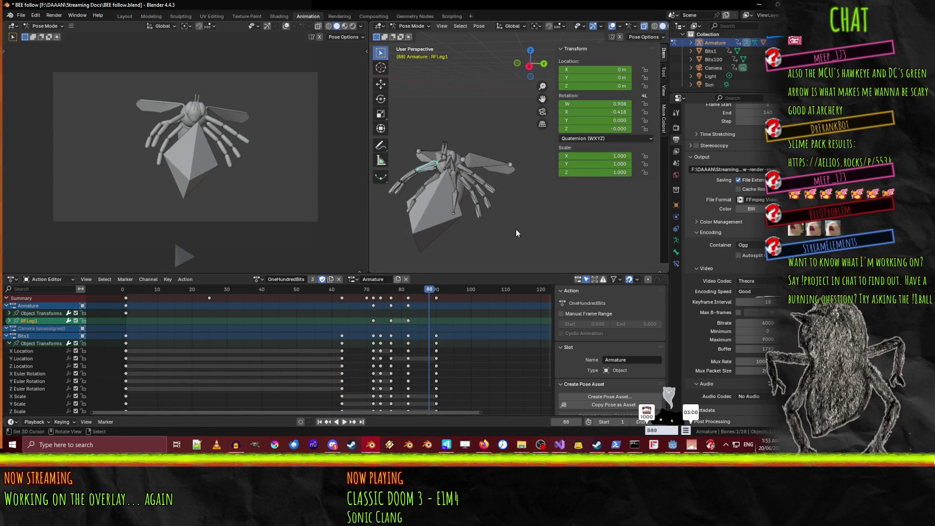
{"action": "key", "text": "r"}
{"action": "key", "text": "x"}
{"action": "key", "text": "x"}
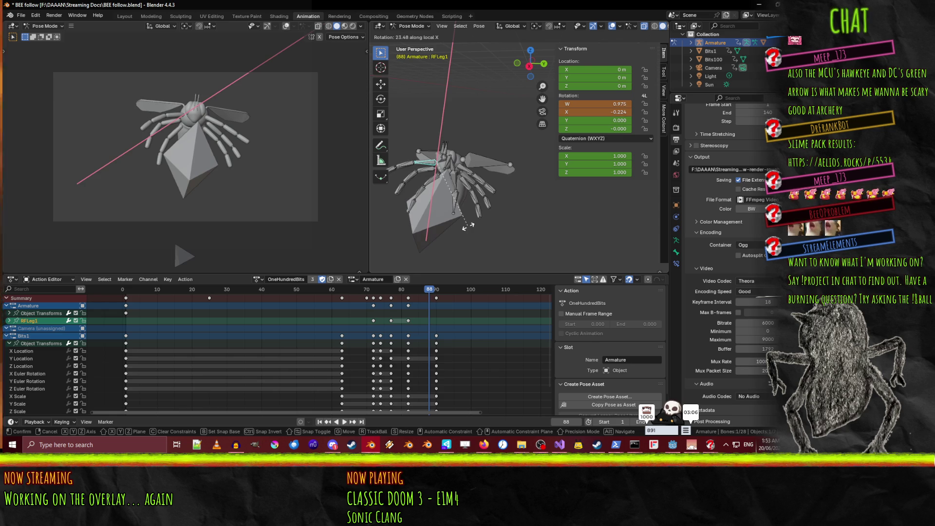
{"action": "left_click", "coordinate": [468, 226]}
{"action": "key", "text": "i"}
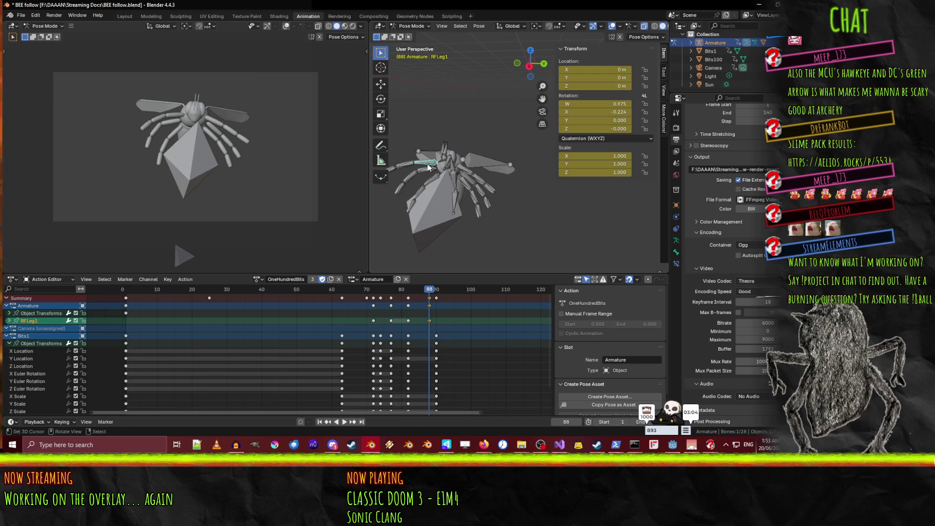
{"action": "key", "text": "g"}
{"action": "left_click", "coordinate": [441, 182]}
{"action": "key", "text": "i"}
- Bend RMLeg1, RRLeg1 and RRLeg2 about their local X axes
{"action": "left_click", "coordinate": [426, 172]}
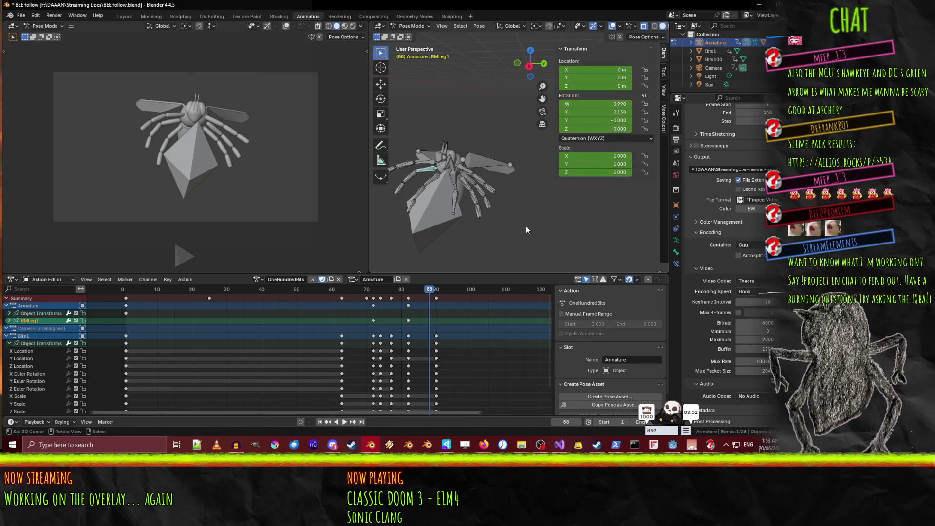
{"action": "key", "text": "r"}
{"action": "key", "text": "x"}
{"action": "key", "text": "x"}
{"action": "left_click", "coordinate": [521, 228]}
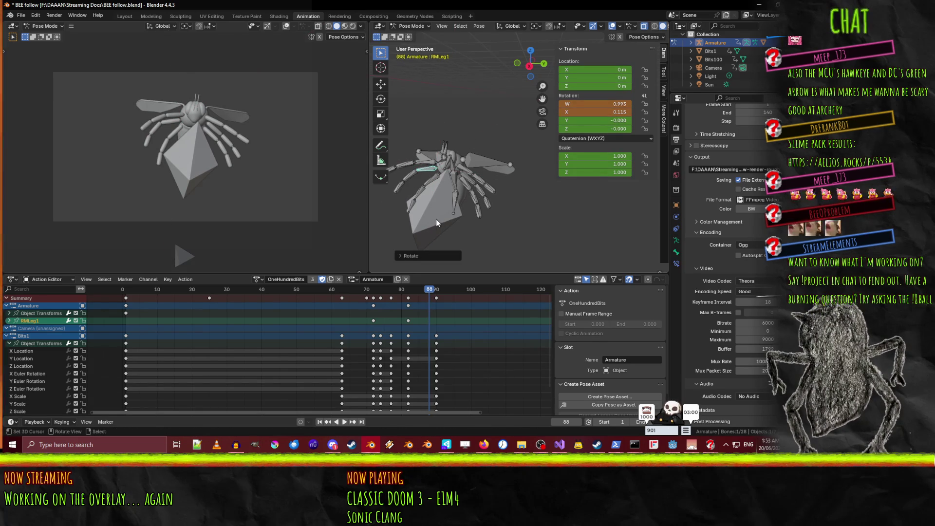
{"action": "key", "text": "r"}
{"action": "key", "text": "x"}
{"action": "key", "text": "x"}
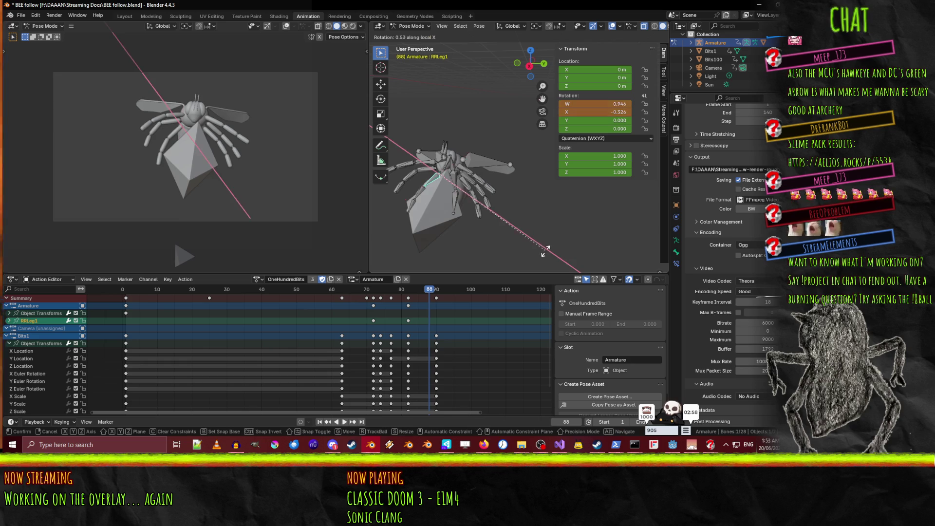
{"action": "left_click", "coordinate": [421, 183]}
{"action": "left_click", "coordinate": [418, 193]}
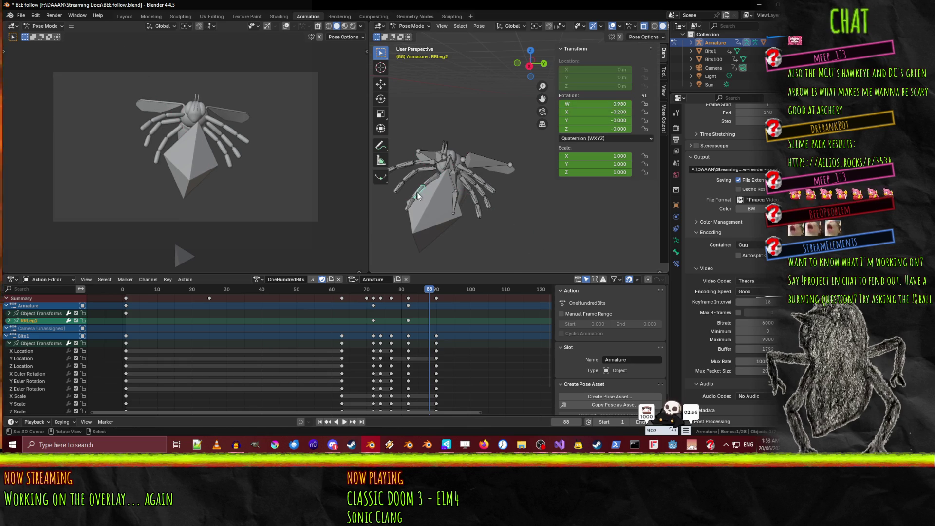
{"action": "key", "text": "r"}
{"action": "key", "text": "x"}
{"action": "key", "text": "x"}
{"action": "left_click", "coordinate": [505, 242]}
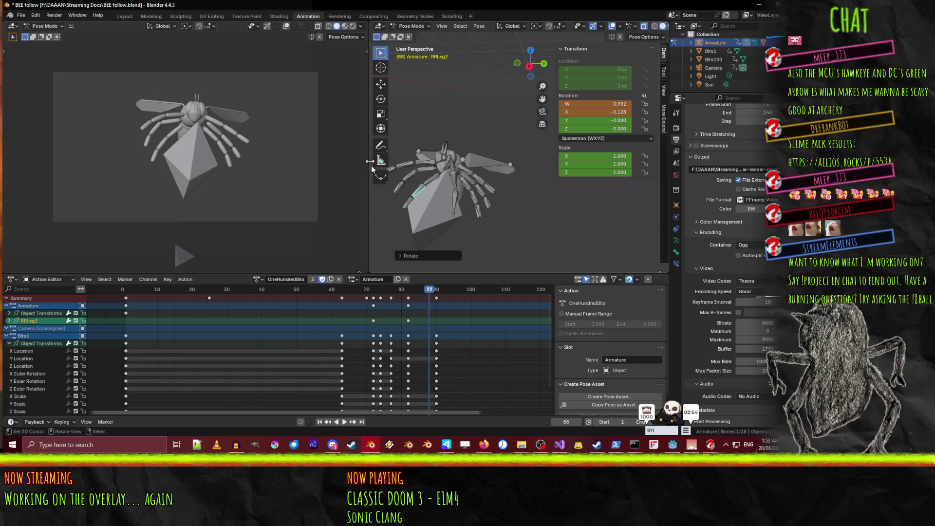
- Key the four right leg bones RFLeg1, RMLeg1, RRLeg1 and RRLeg2 at frame 88, then play back
{"action": "left_click", "coordinate": [428, 165], "text": "shift"}
{"action": "left_click", "coordinate": [423, 162], "text": "shift"}
{"action": "left_click", "coordinate": [429, 171], "text": "shift"}
{"action": "key", "text": "i"}
{"action": "key", "text": "space"}
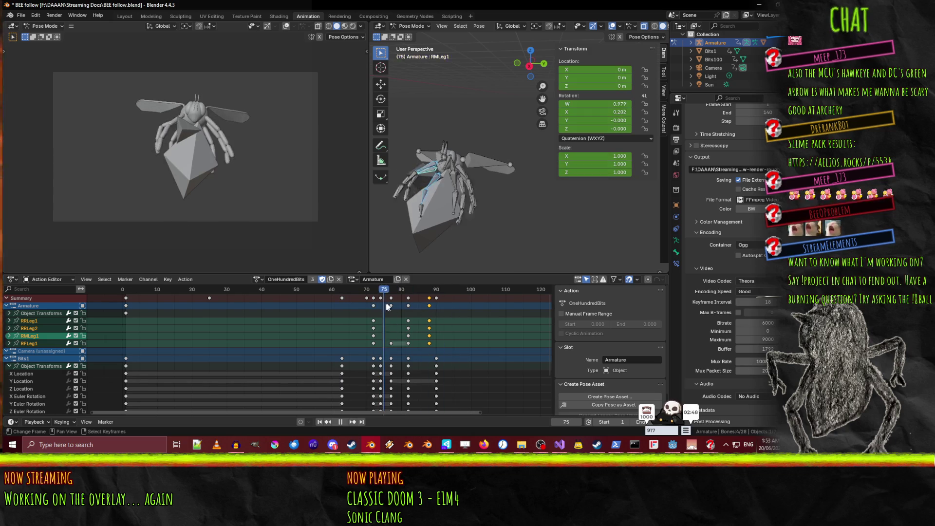
- Delete RFLeg1's keyframe at frame 82 in the Action Editor
{"action": "left_click", "coordinate": [419, 306]}
{"action": "left_click_drag", "start_coordinate": [419, 306], "coordinate": [408, 301]}
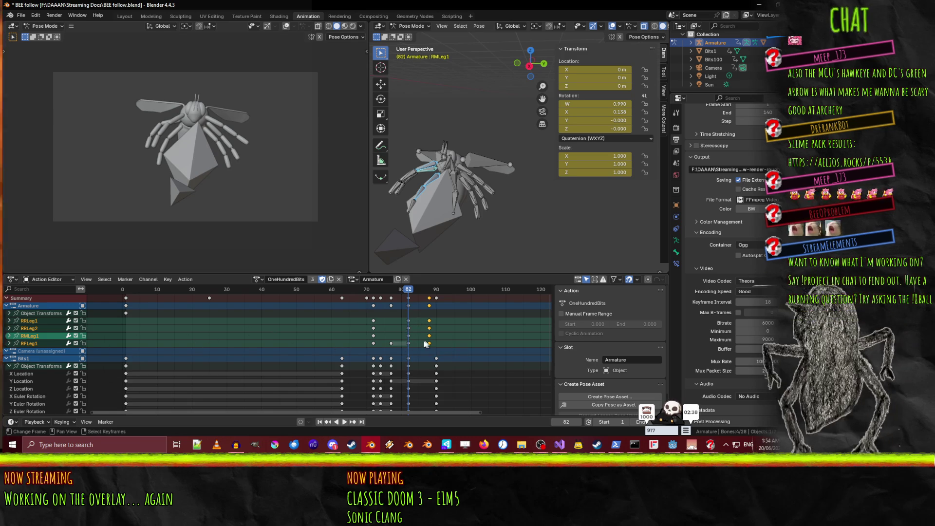
{"action": "left_click", "coordinate": [408, 344]}
{"action": "key", "text": "x"}
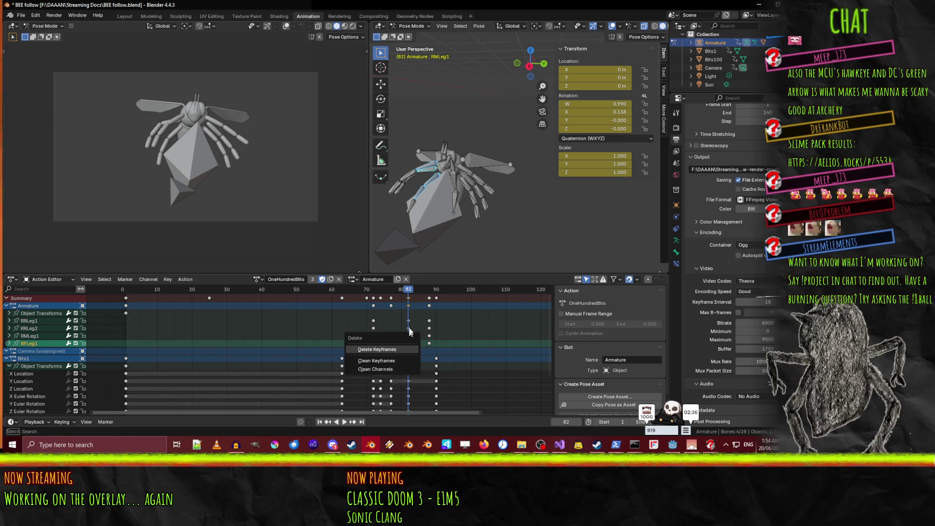
{"action": "left_click", "coordinate": [396, 365]}
- Play and scrub around frame 82 to check the leg motion, then deselect all bones
{"action": "key", "text": "space"}
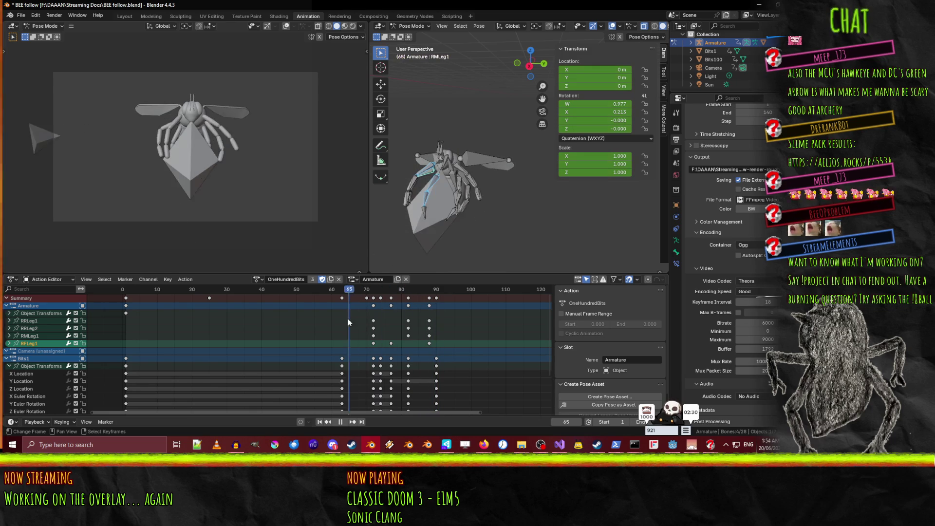
{"action": "left_click", "coordinate": [408, 323]}
{"action": "left_click_drag", "start_coordinate": [408, 323], "coordinate": [412, 325]}
{"action": "key", "text": "Escape"}
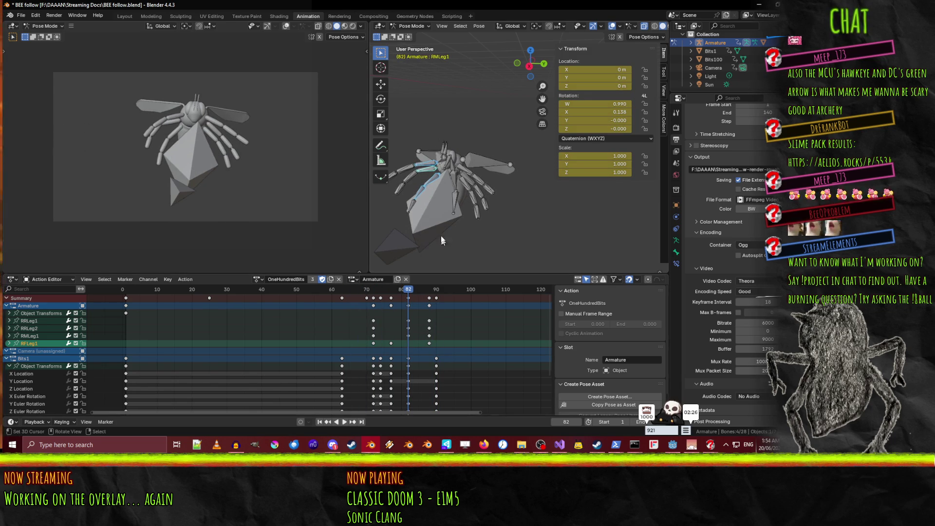
{"action": "left_click", "coordinate": [438, 227]}
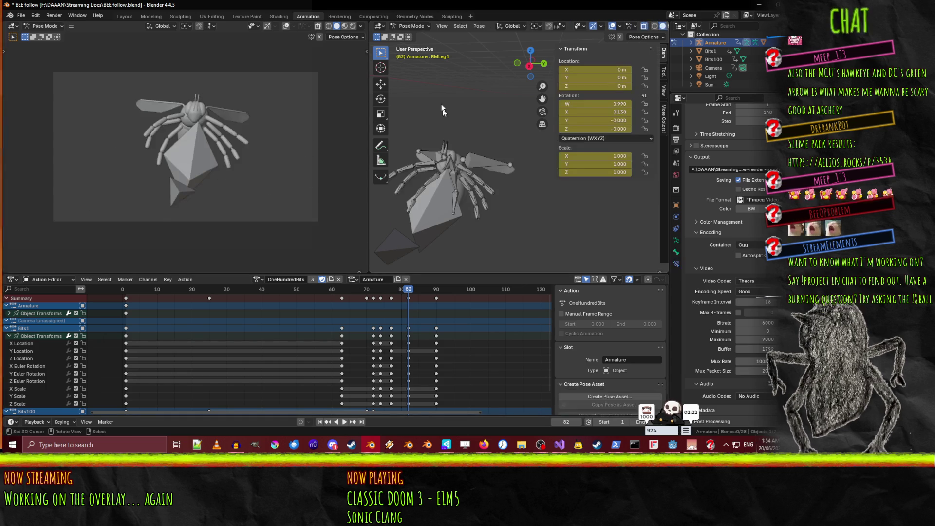
{"action": "left_click", "coordinate": [411, 25]}
- Switch to Object Mode, select Bits100 and key its transform at frame 78
{"action": "left_click", "coordinate": [413, 39]}
{"action": "left_click", "coordinate": [448, 230]}
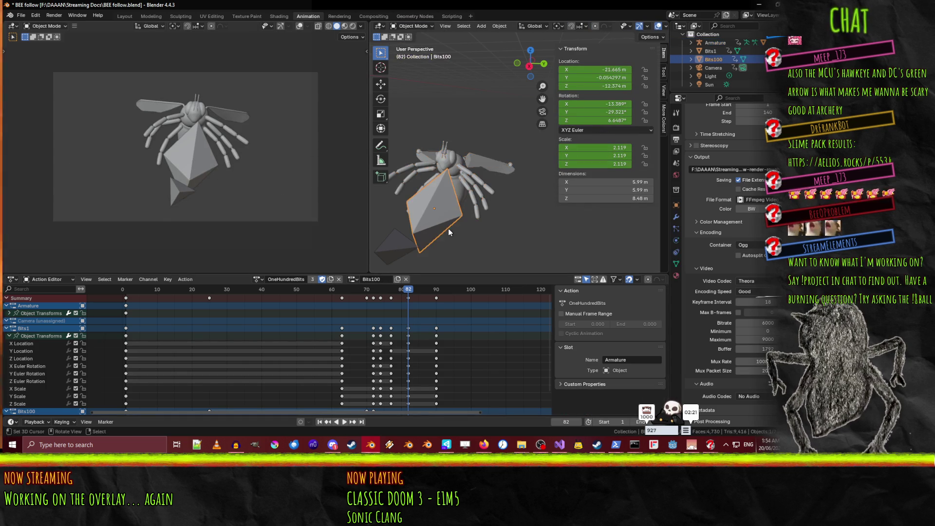
{"action": "key", "text": "space"}
{"action": "left_click", "coordinate": [370, 299]}
{"action": "left_click_drag", "start_coordinate": [370, 299], "coordinate": [395, 304]}
{"action": "key", "text": "space"}
{"action": "key", "text": "i"}
- Lower Bits100 along Z, key its new location, and play through to frame 93
{"action": "mouse_move", "coordinate": [441, 263]}
{"action": "middle_mouse_down"}
{"action": "mouse_move", "coordinate": [490, 227]}
{"action": "mouse_move", "coordinate": [446, 199]}
{"action": "middle_mouse_up"}
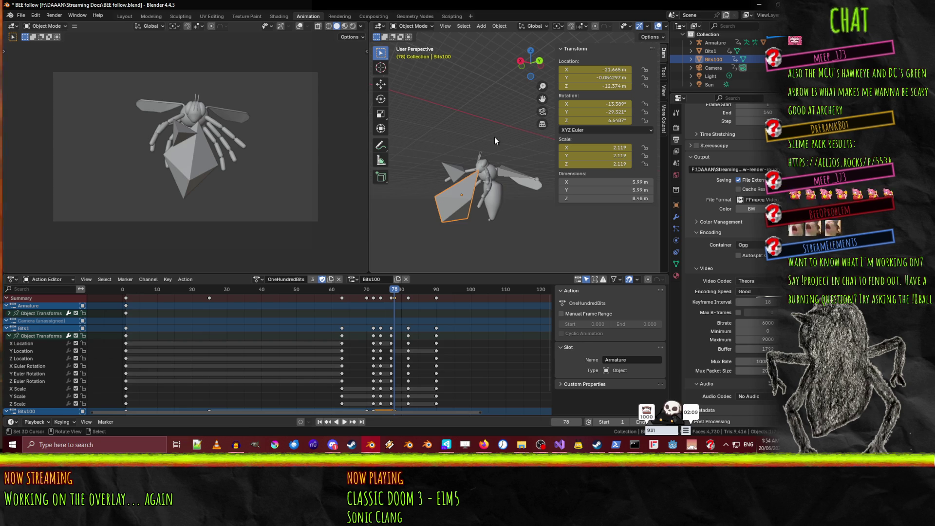
{"action": "left_click_drag", "start_coordinate": [399, 297], "coordinate": [422, 296]}
{"action": "key", "text": "g"}
{"action": "key", "text": "z"}
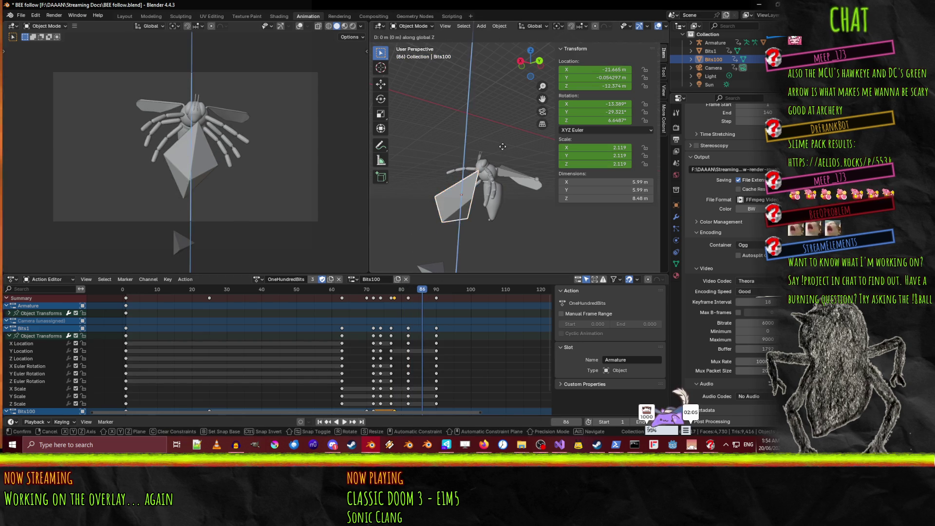
{"action": "mouse_move", "coordinate": [510, 206]}
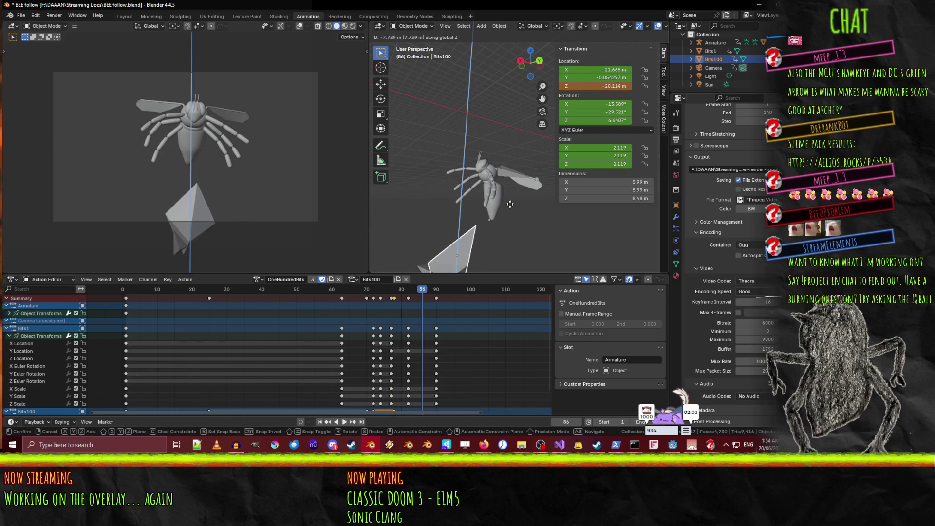
{"action": "key", "text": "Escape"}
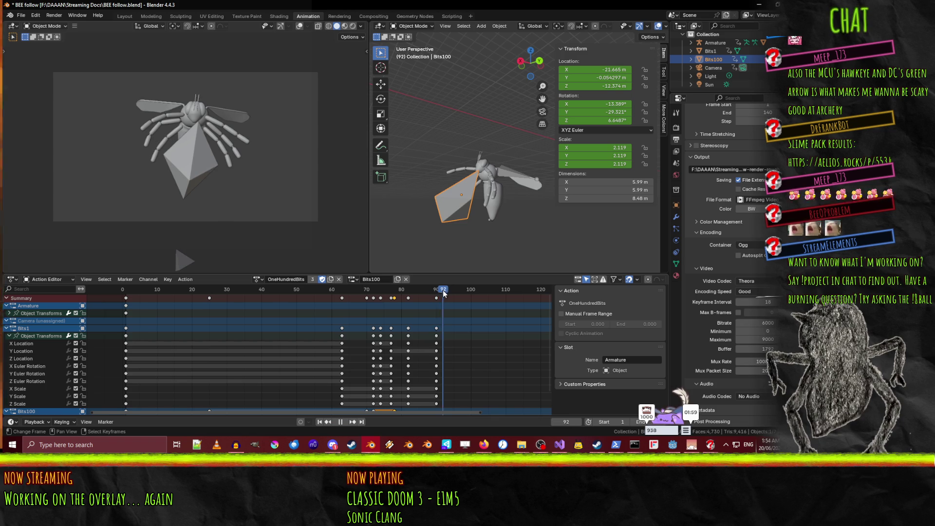
{"action": "key", "text": "g"}
{"action": "key", "text": "z"}
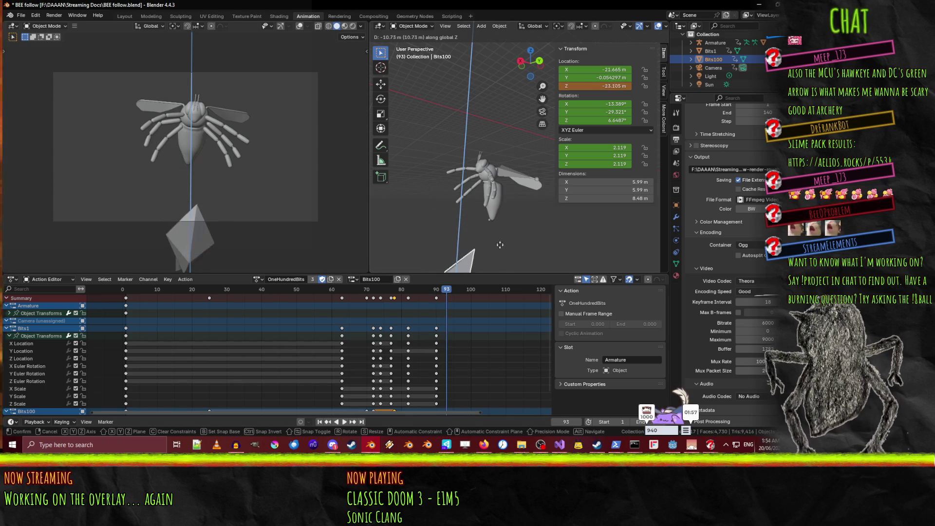
{"action": "left_click", "coordinate": [499, 270]}
{"action": "key", "text": "i"}
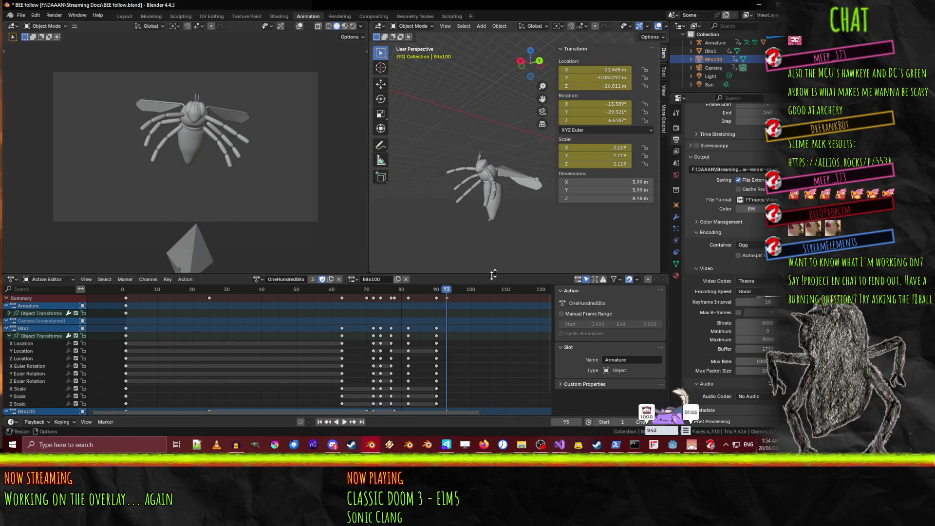
{"action": "key", "text": "shift+ctrl+space"}
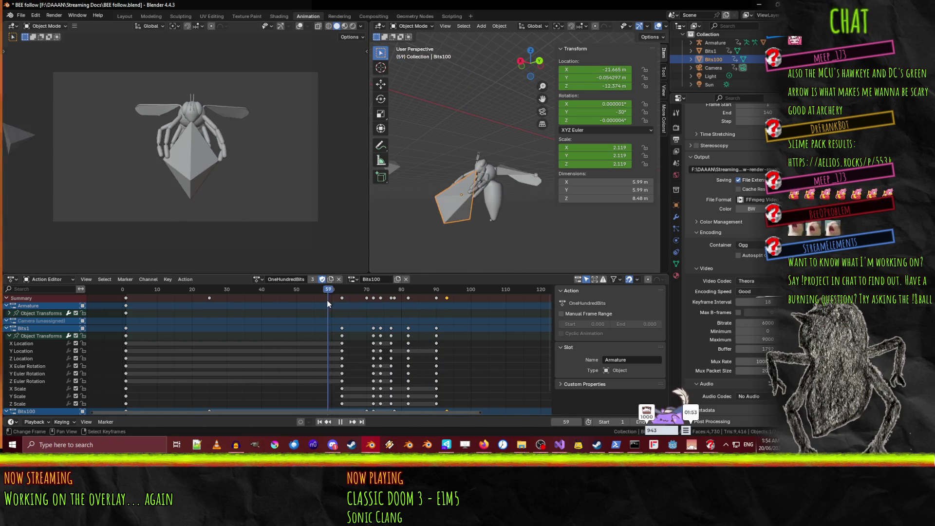
{"action": "mouse_move", "coordinate": [429, 307]}
{"action": "left_mouse_down"}
{"action": "mouse_move", "coordinate": [448, 307]}
{"action": "mouse_move", "coordinate": [122, 311]}
{"action": "left_mouse_up"}
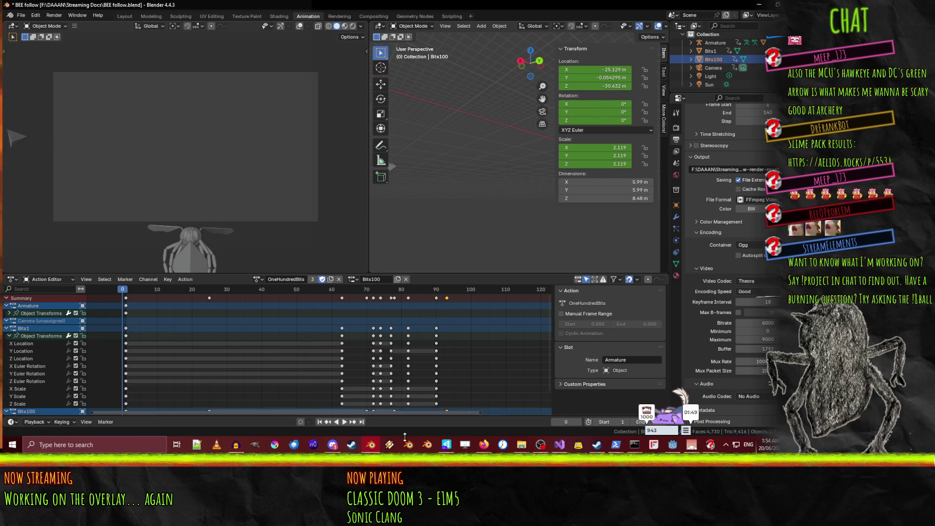
- Play from frame 0 to watch Bits100 drop, return to frame 74, and select the Armature
{"action": "left_click", "coordinate": [344, 422]}
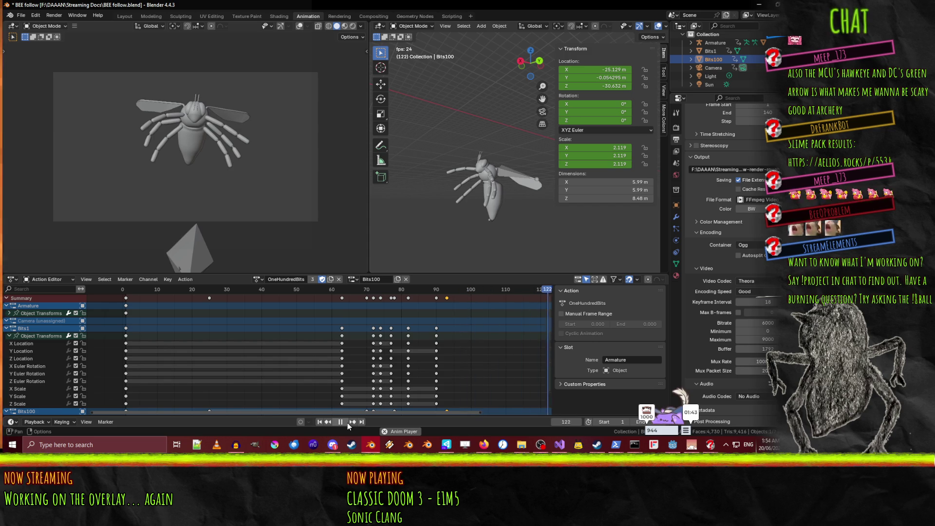
{"action": "left_click", "coordinate": [347, 422]}
{"action": "mouse_move", "coordinate": [349, 289]}
{"action": "left_mouse_down"}
{"action": "mouse_move", "coordinate": [162, 291]}
{"action": "mouse_move", "coordinate": [125, 301]}
{"action": "left_mouse_up"}
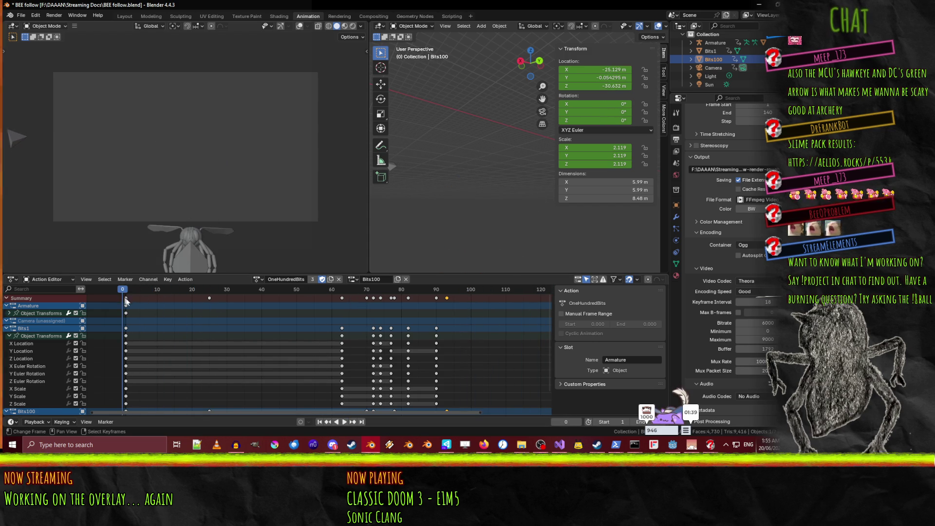
{"action": "left_click", "coordinate": [345, 422]}
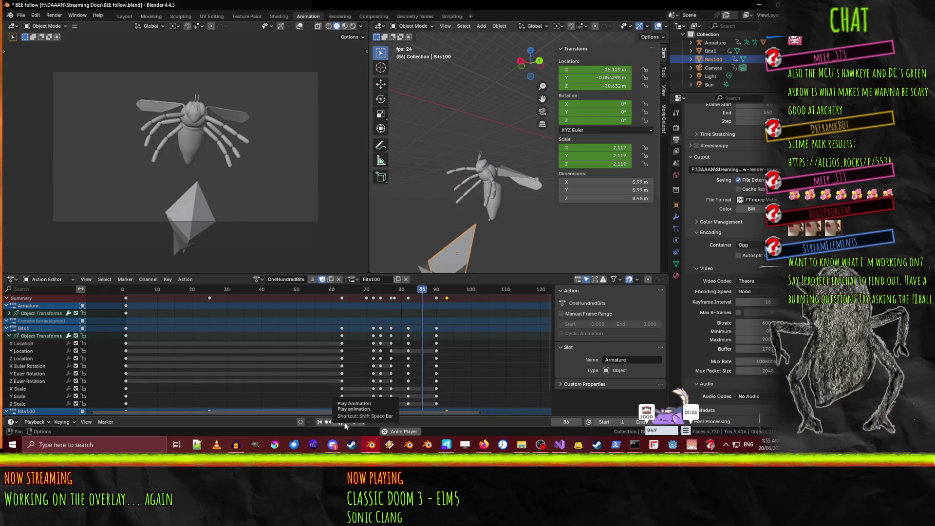
{"action": "left_click", "coordinate": [344, 423]}
{"action": "mouse_move", "coordinate": [438, 289]}
{"action": "left_mouse_down"}
{"action": "mouse_move", "coordinate": [332, 289]}
{"action": "mouse_move", "coordinate": [380, 289]}
{"action": "left_mouse_up"}
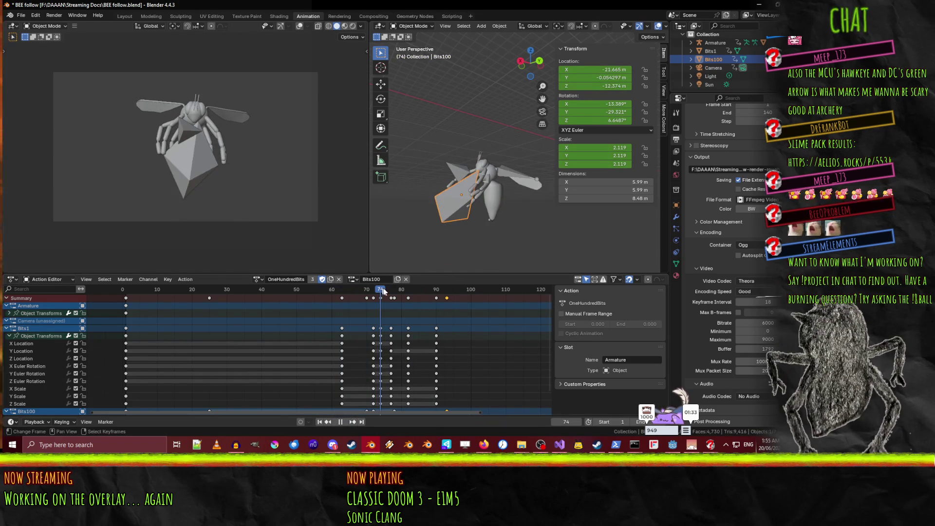
{"action": "left_click", "coordinate": [524, 177]}
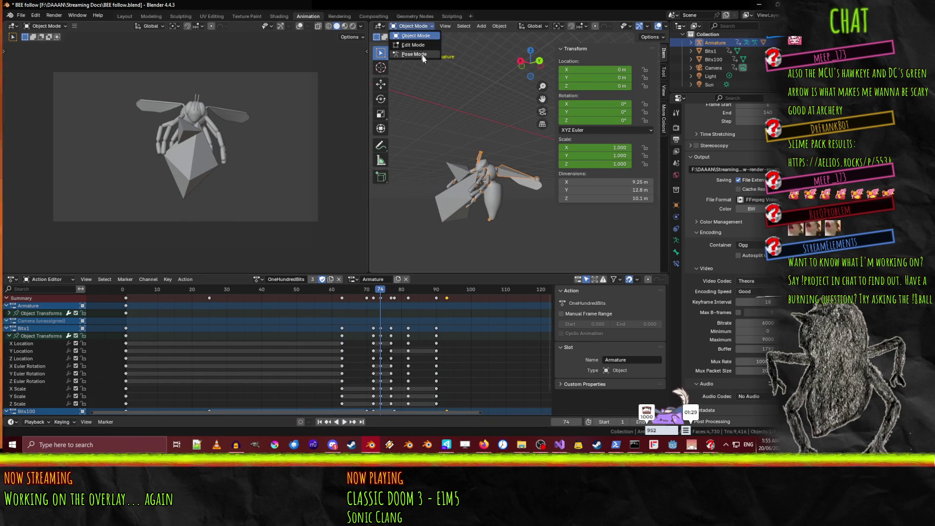
- Switch the bee Armature into Pose Mode and orbit the view around it
{"action": "left_click", "coordinate": [422, 54]}
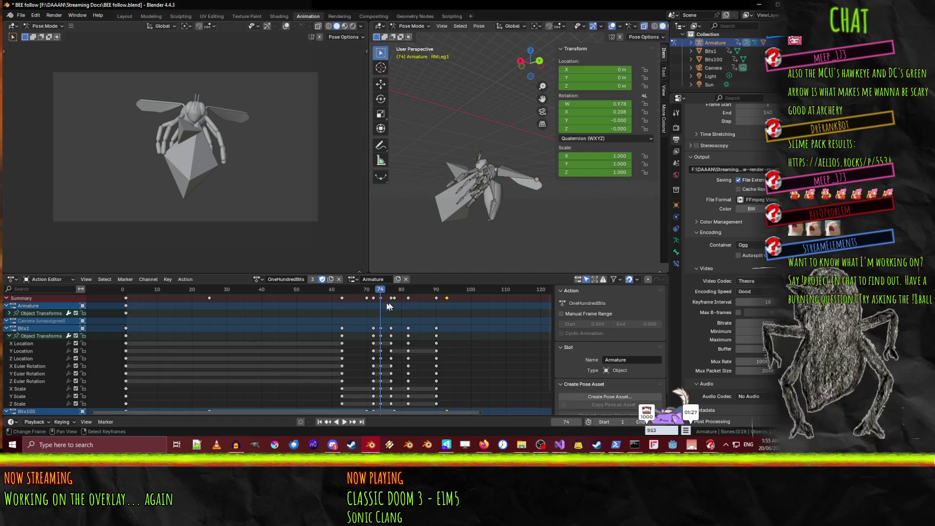
{"action": "scroll", "coordinate": [478, 214], "scroll_direction": "up", "scroll_amount": 5}
{"action": "mouse_move", "coordinate": [479, 218]}
{"action": "middle_mouse_down"}
{"action": "mouse_move", "coordinate": [513, 200]}
{"action": "mouse_move", "coordinate": [538, 263]}
{"action": "mouse_move", "coordinate": [485, 188]}
{"action": "mouse_move", "coordinate": [451, 207]}
{"action": "middle_mouse_up"}
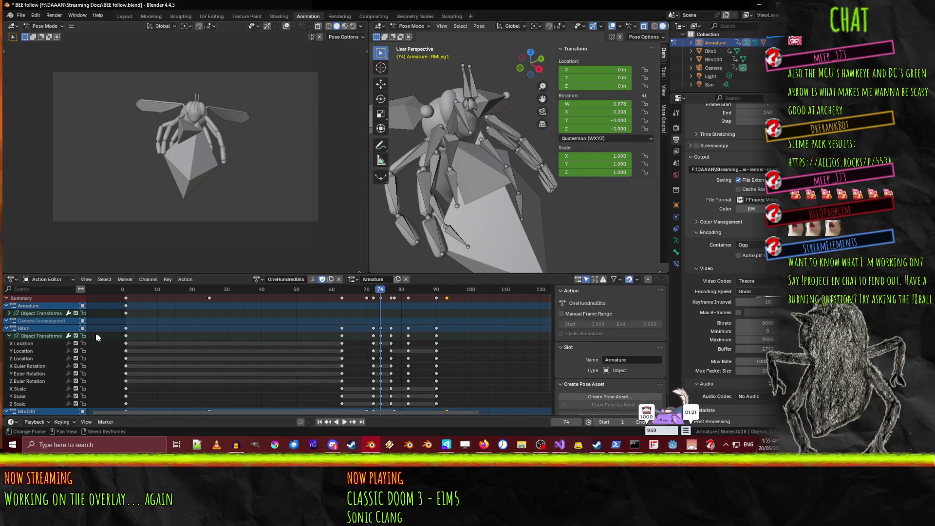
- Collapse the Bits1, Bits100 and Armature Object Transforms channels, then select the RAntennaEnd bone
{"action": "left_click", "coordinate": [6, 328]}
{"action": "left_click", "coordinate": [6, 336]}
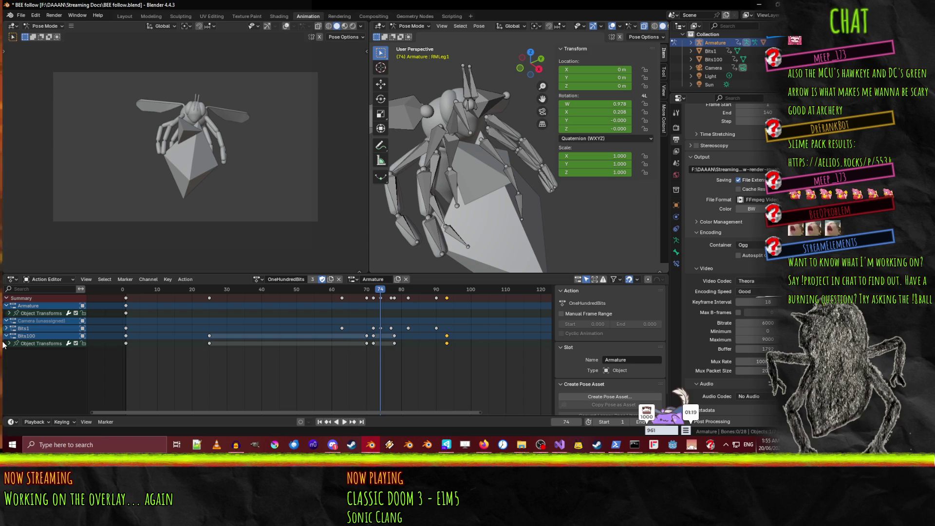
{"action": "left_click", "coordinate": [7, 335]}
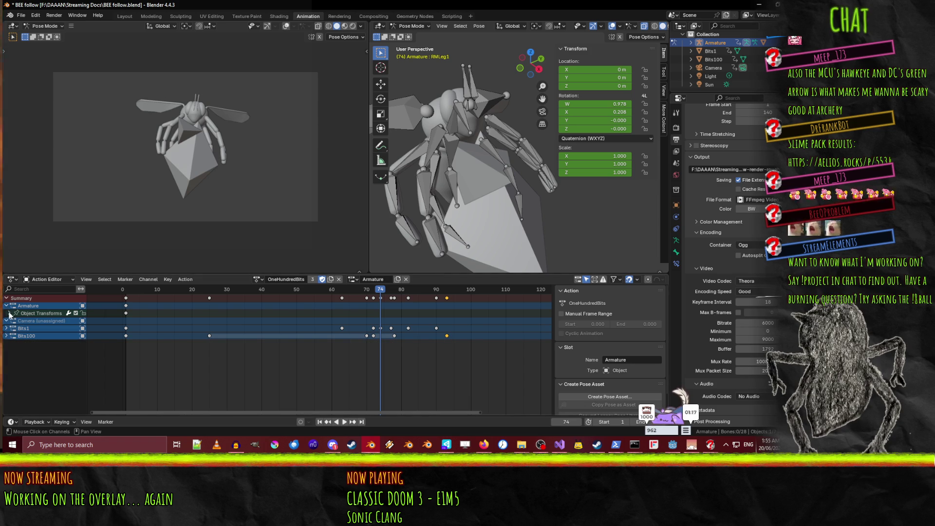
{"action": "left_click", "coordinate": [9, 313]}
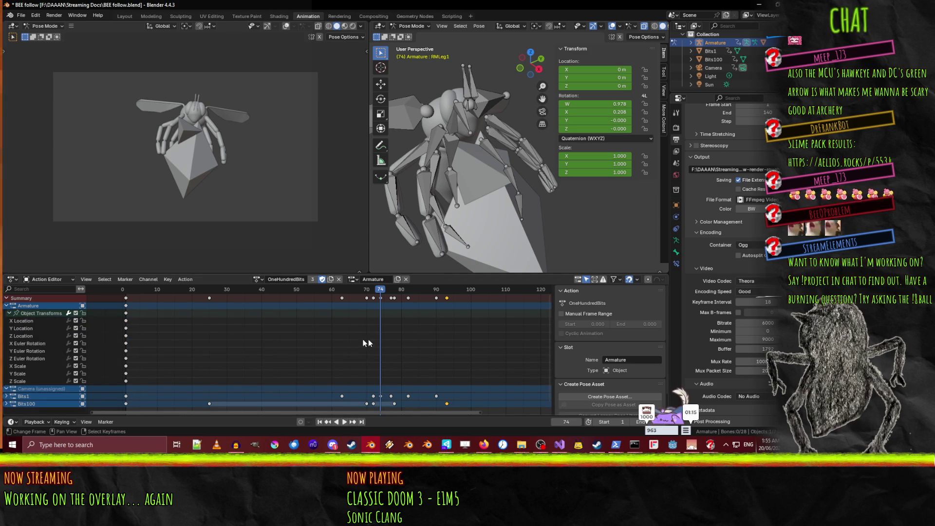
{"action": "mouse_move", "coordinate": [383, 290]}
{"action": "left_mouse_down"}
{"action": "mouse_move", "coordinate": [374, 291]}
{"action": "mouse_move", "coordinate": [403, 292]}
{"action": "left_mouse_up"}
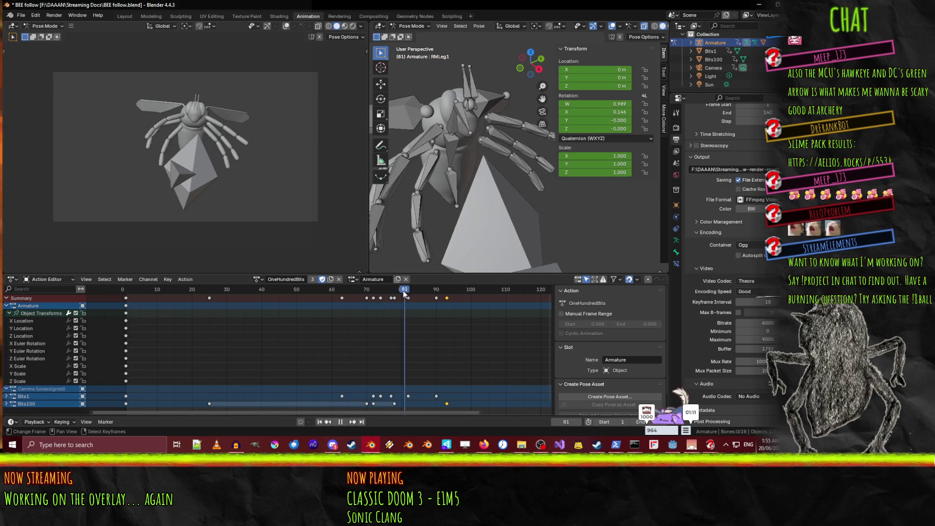
{"action": "left_click", "coordinate": [9, 314]}
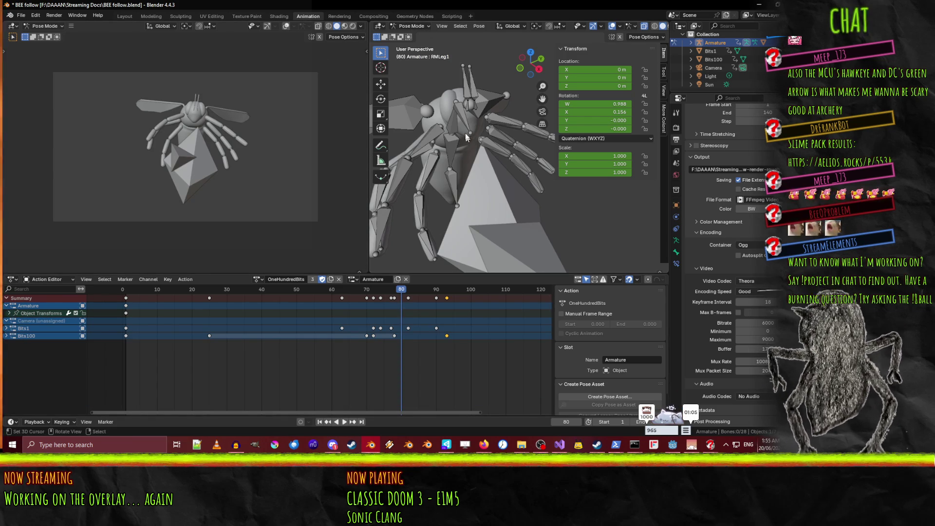
{"action": "left_click", "coordinate": [466, 83]}
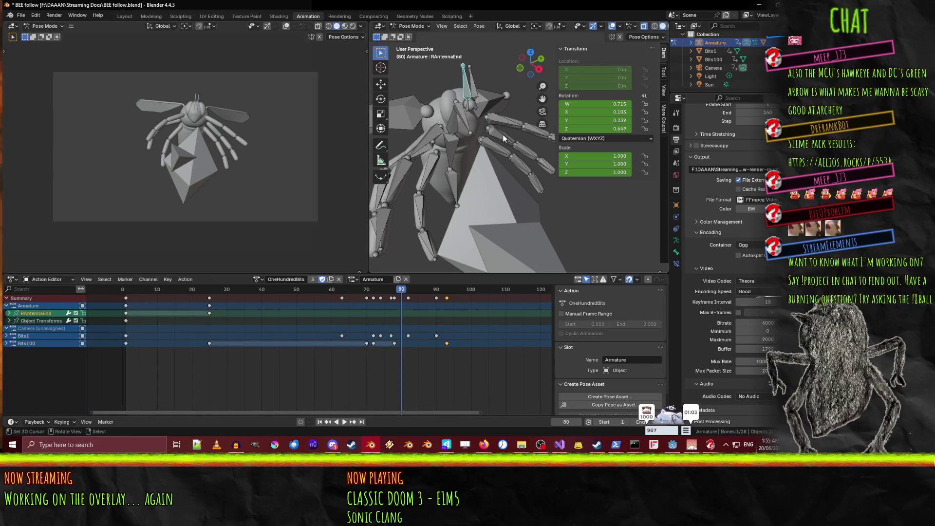
- Select all nine left-leg bones, LFLeg1 through LRLeg3, in the viewport
{"action": "left_click", "coordinate": [510, 154]}
{"action": "left_click", "coordinate": [511, 142], "text": "shift"}
{"action": "left_click", "coordinate": [507, 124], "text": "shift"}
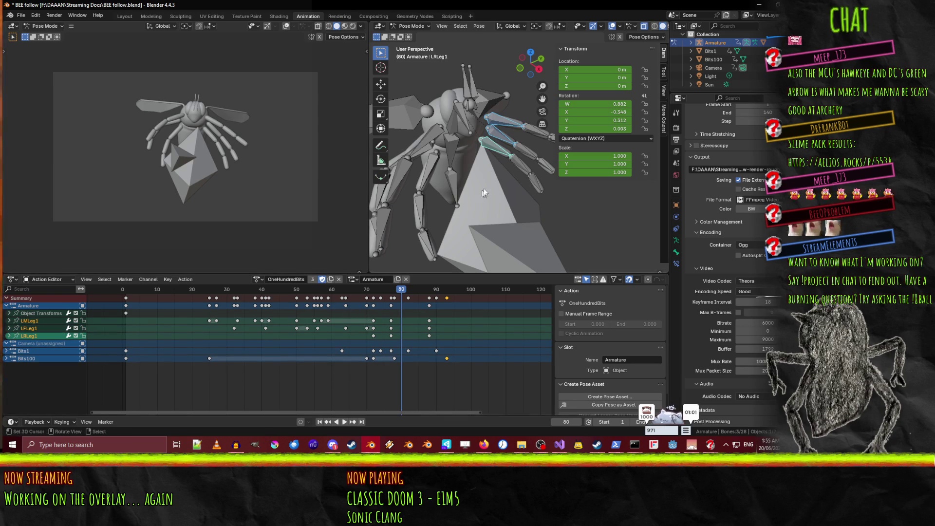
{"action": "left_click", "coordinate": [521, 165], "text": "shift"}
{"action": "left_click", "coordinate": [535, 168], "text": "shift"}
{"action": "left_click", "coordinate": [532, 133], "text": "shift"}
{"action": "left_click", "coordinate": [546, 169], "text": "shift"}
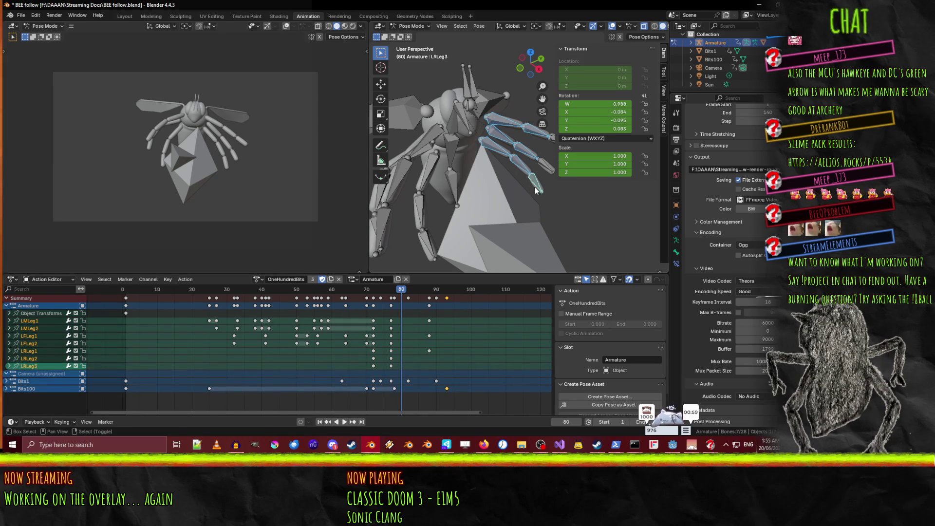
{"action": "left_click", "coordinate": [535, 190], "text": "shift"}
{"action": "left_click", "coordinate": [550, 142], "text": "shift"}
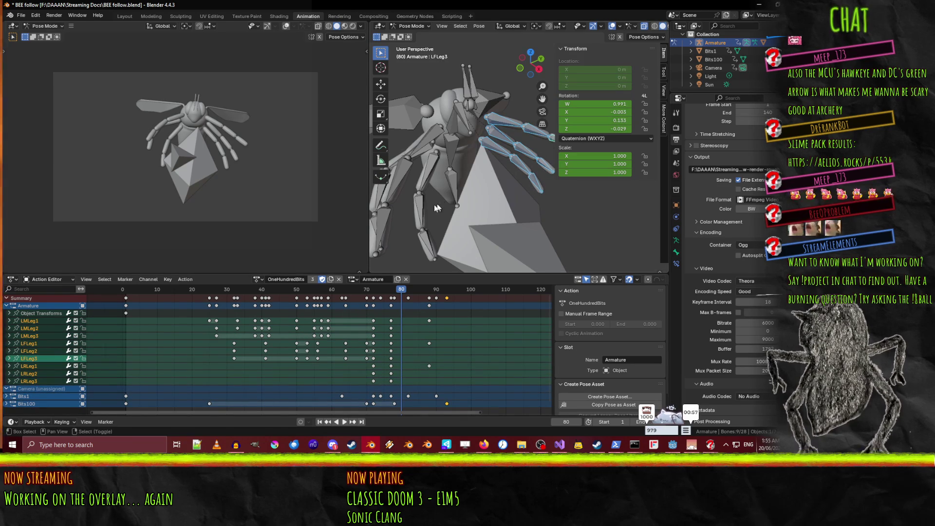
- Review playback around frames 72–77, then move the frame-77 leg keyframes to frame 74
{"action": "middle_click_drag", "start_coordinate": [439, 202], "coordinate": [399, 204]}
{"action": "key", "text": "space"}
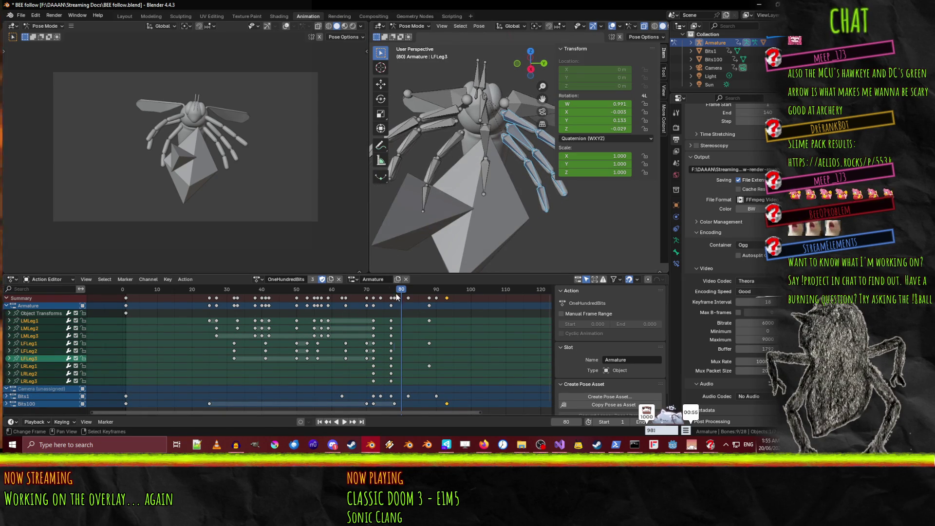
{"action": "left_click", "coordinate": [375, 302]}
{"action": "left_click_drag", "start_coordinate": [375, 301], "coordinate": [390, 295]}
{"action": "key", "text": "space"}
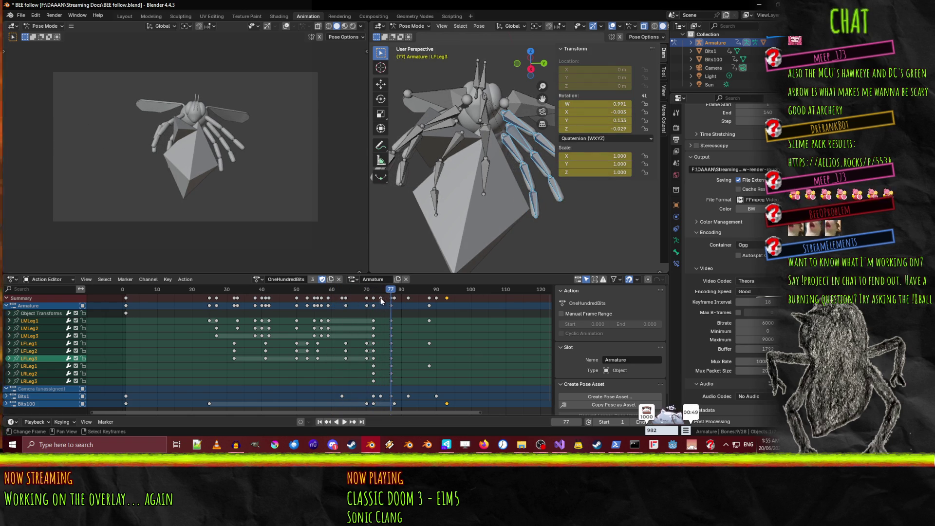
{"action": "left_click", "coordinate": [380, 297]}
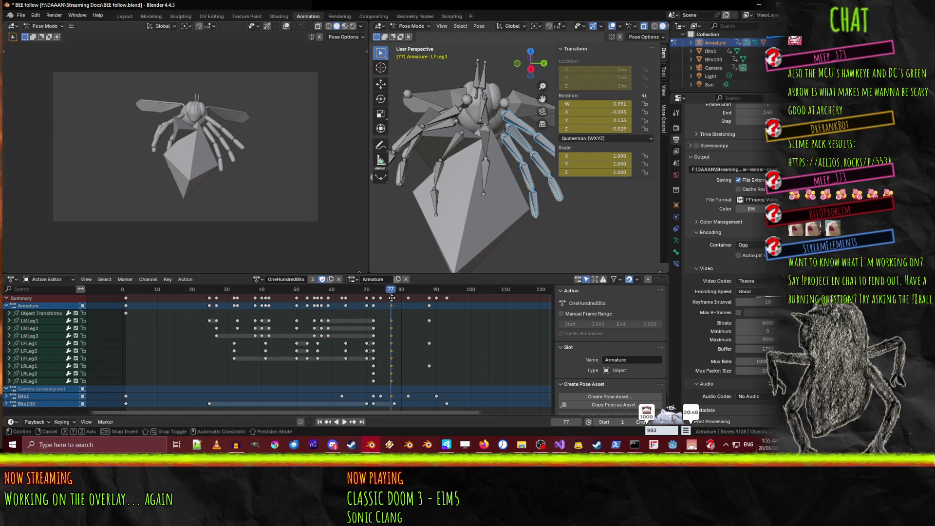
{"action": "left_click_drag", "start_coordinate": [392, 298], "coordinate": [382, 298]}
{"action": "key", "text": "space"}
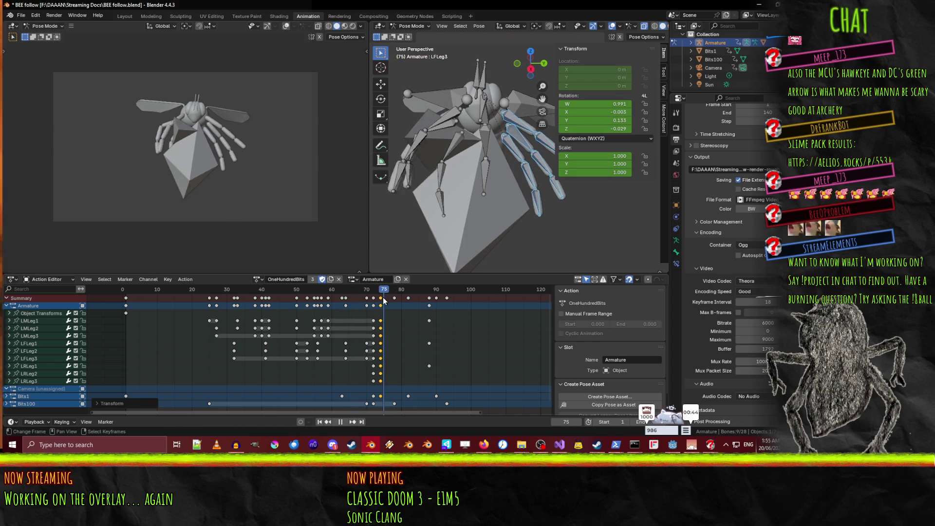
- Slide the left legs' frame-88 keyframes nine frames earlier to about frame 79
{"action": "left_click_drag", "start_coordinate": [400, 302], "coordinate": [396, 303]}
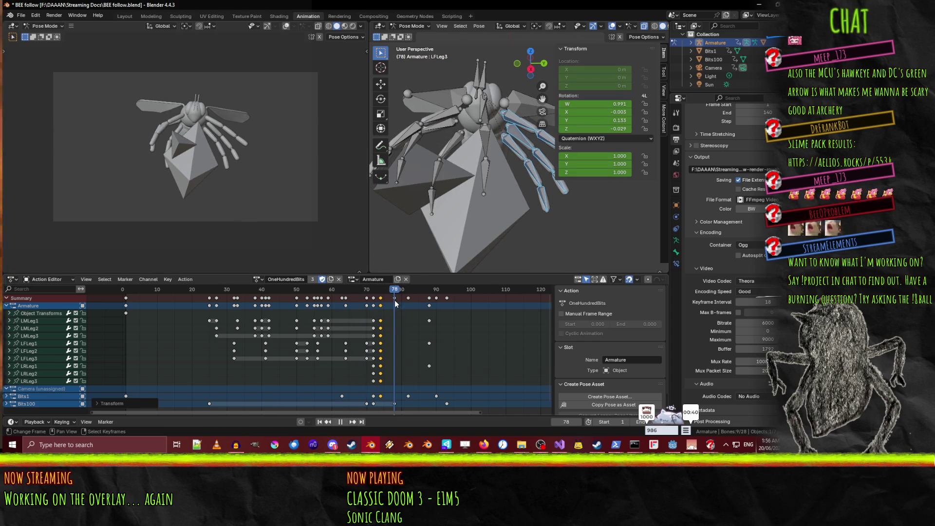
{"action": "key", "text": "space"}
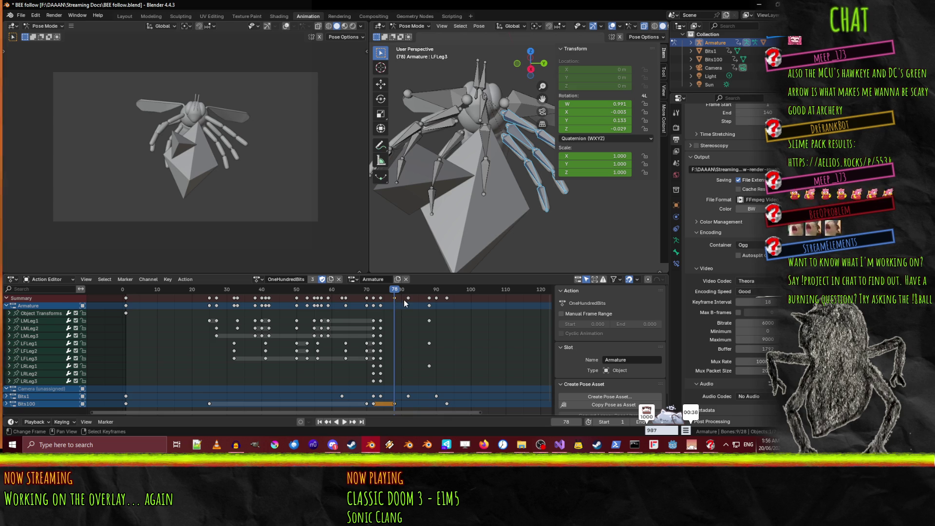
{"action": "left_click", "coordinate": [408, 298]}
{"action": "key", "text": "g"}
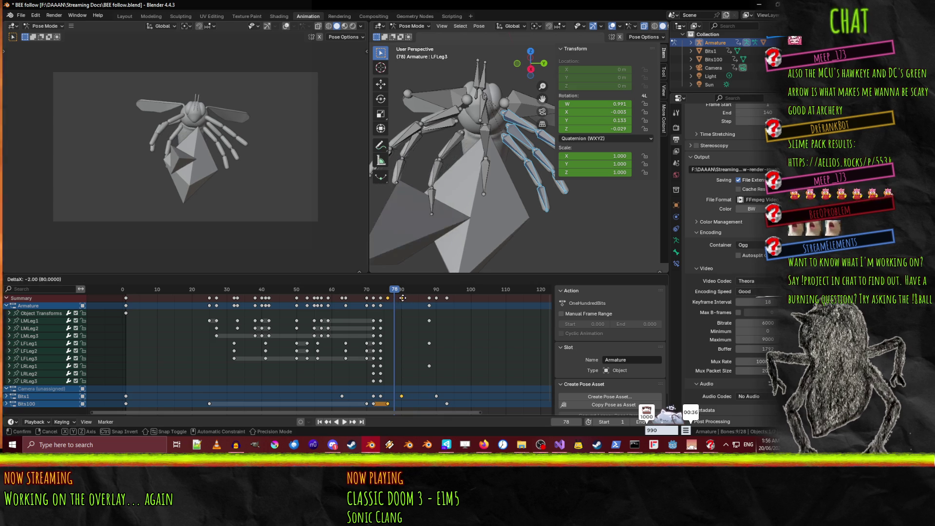
{"action": "key", "text": "Escape"}
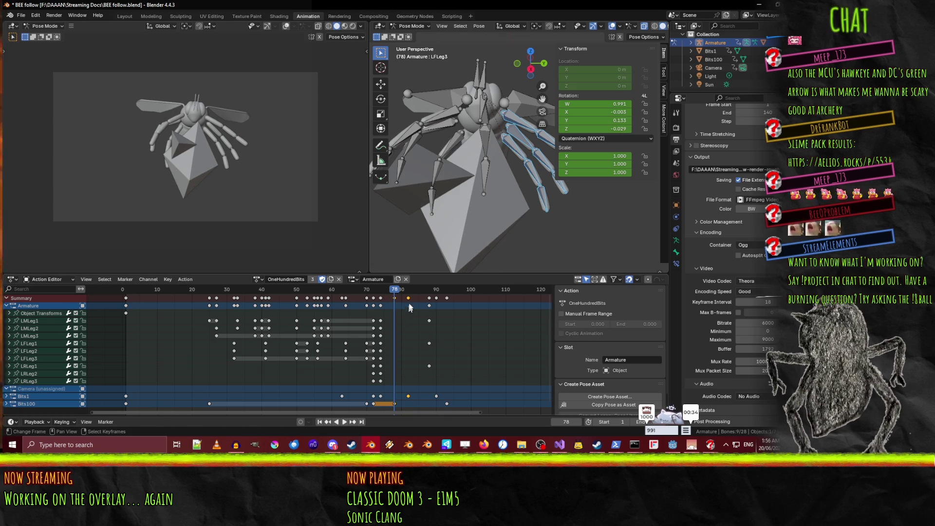
{"action": "left_click", "coordinate": [429, 305]}
{"action": "key", "text": "g"}
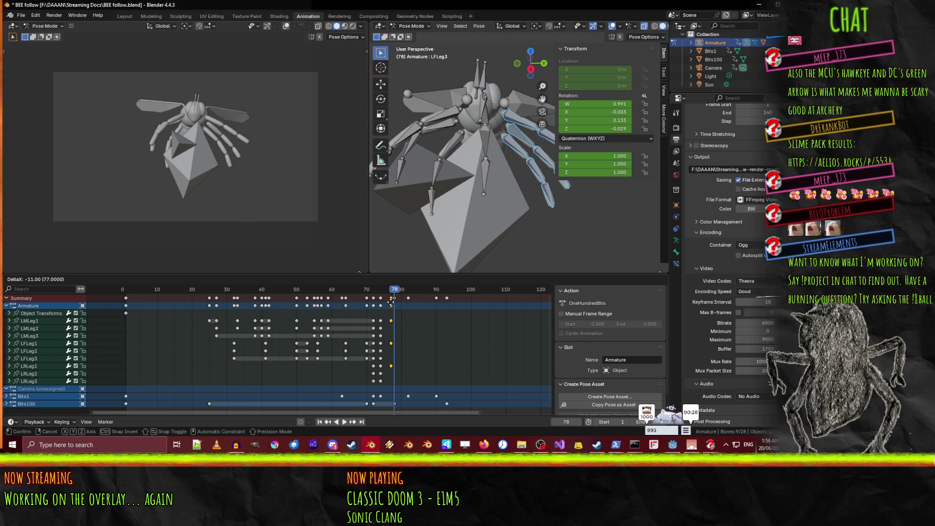
{"action": "left_click", "coordinate": [397, 303]}
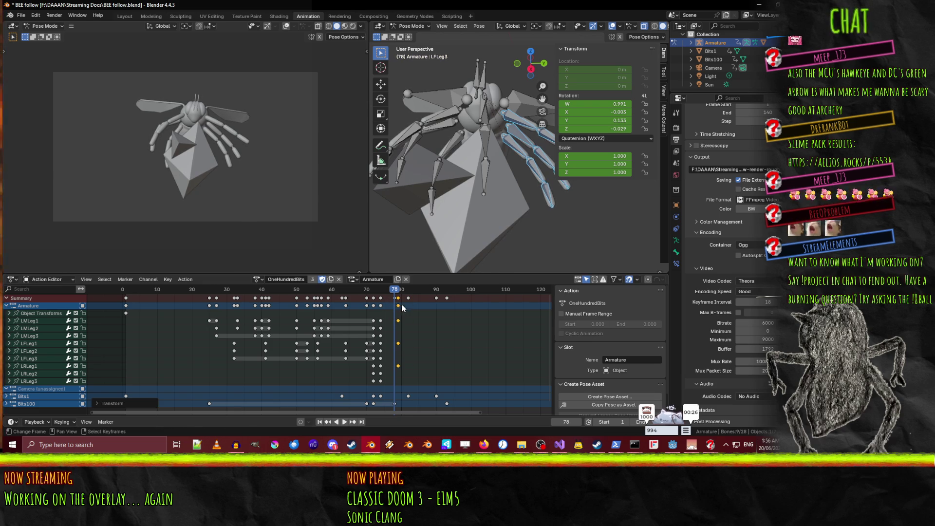
- Play back and scrub frames 75–78 to check the new left-leg timing
{"action": "key", "text": "space"}
{"action": "left_click", "coordinate": [348, 291]}
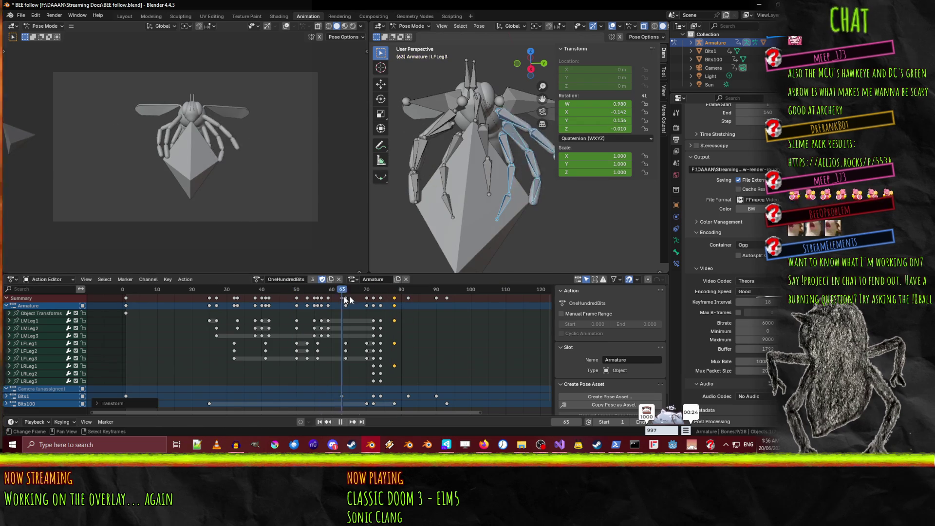
{"action": "left_click", "coordinate": [384, 308]}
{"action": "mouse_move", "coordinate": [384, 308]}
{"action": "left_mouse_down"}
{"action": "mouse_move", "coordinate": [402, 302]}
{"action": "mouse_move", "coordinate": [349, 307]}
{"action": "mouse_move", "coordinate": [369, 310]}
{"action": "left_mouse_up"}
{"action": "key", "text": "i"}
{"action": "key", "text": "Escape"}
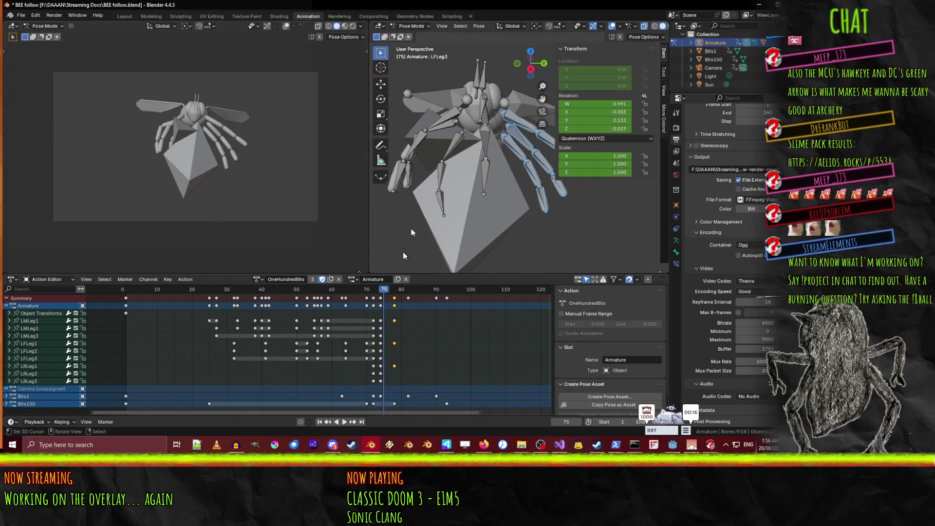
- Start selecting the right-leg bones, from RFLeg1 through RMLeg3
{"action": "left_click", "coordinate": [453, 125]}
{"action": "left_click", "coordinate": [444, 131], "text": "shift"}
{"action": "left_click", "coordinate": [451, 146], "text": "shift"}
{"action": "left_click", "coordinate": [440, 177], "text": "shift"}
{"action": "left_click", "coordinate": [441, 203], "text": "shift"}
{"action": "left_click", "coordinate": [407, 182], "text": "shift"}
- Add RFLeg2, RFLeg3 and RMLeg2 to complete the nine-bone right-leg selection
{"action": "left_click", "coordinate": [403, 170], "text": "shift"}
{"action": "left_click", "coordinate": [416, 146], "text": "shift"}
{"action": "left_click", "coordinate": [458, 141], "text": "shift"}
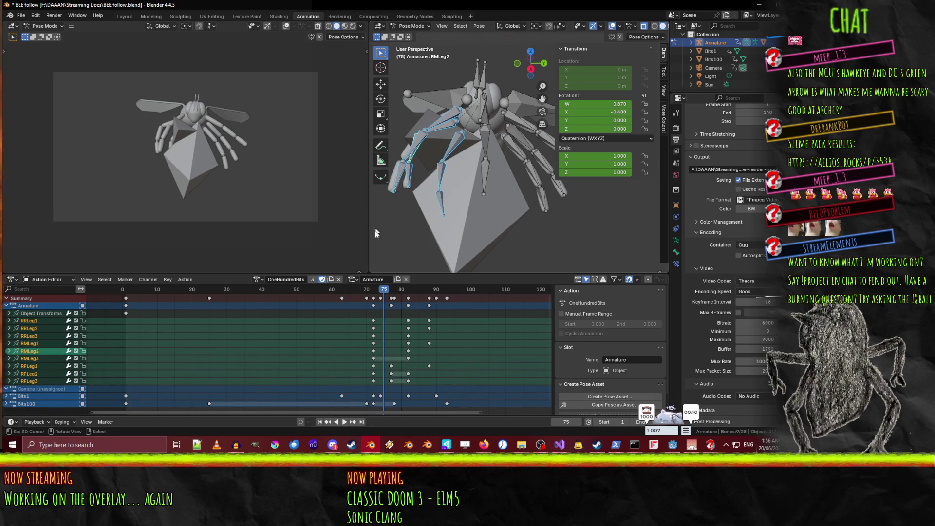
- Scrub frames 70 to 83 to review the right-leg poses, ending at frame 79
{"action": "mouse_move", "coordinate": [383, 290]}
{"action": "left_mouse_down"}
{"action": "mouse_move", "coordinate": [419, 290]}
{"action": "mouse_move", "coordinate": [367, 291]}
{"action": "left_mouse_up"}
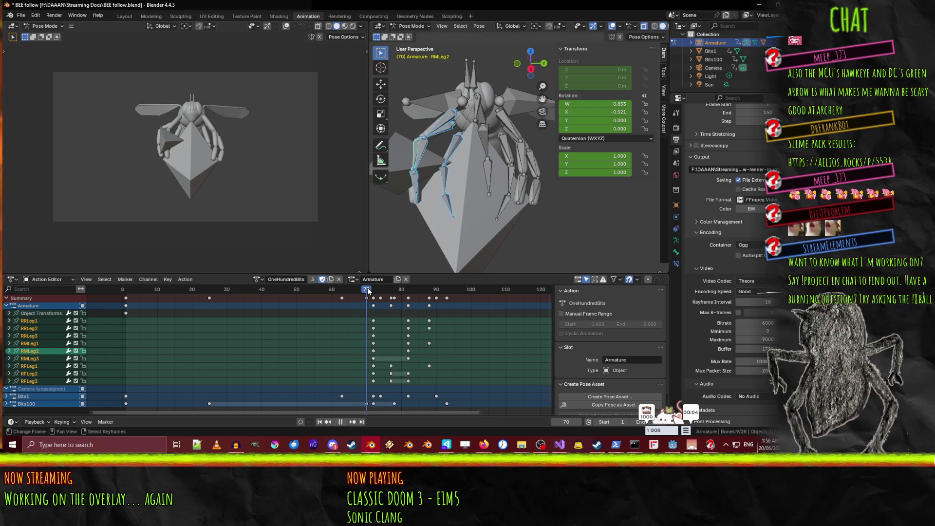
{"action": "mouse_move", "coordinate": [367, 291]}
{"action": "left_mouse_down"}
{"action": "mouse_move", "coordinate": [415, 289]}
{"action": "mouse_move", "coordinate": [364, 299]}
{"action": "mouse_move", "coordinate": [408, 292]}
{"action": "left_mouse_up"}
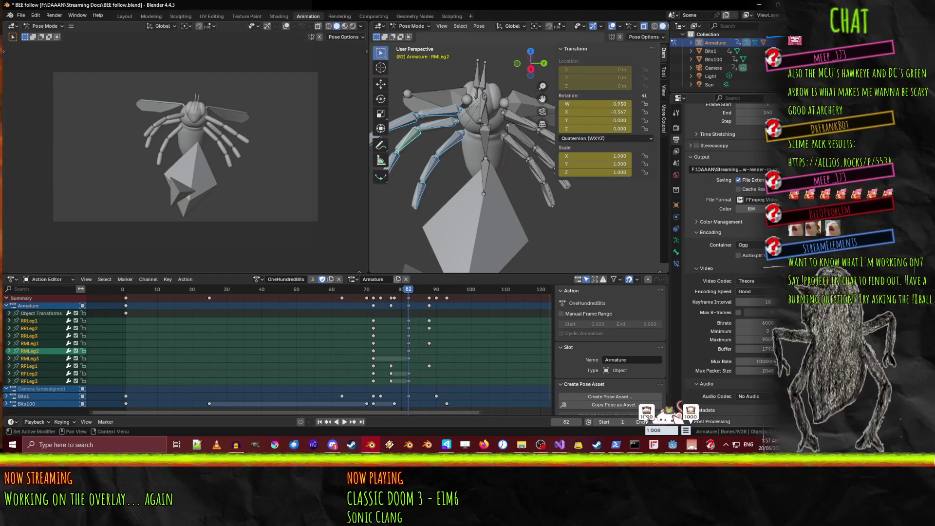
{"action": "mouse_move", "coordinate": [541, 444]}
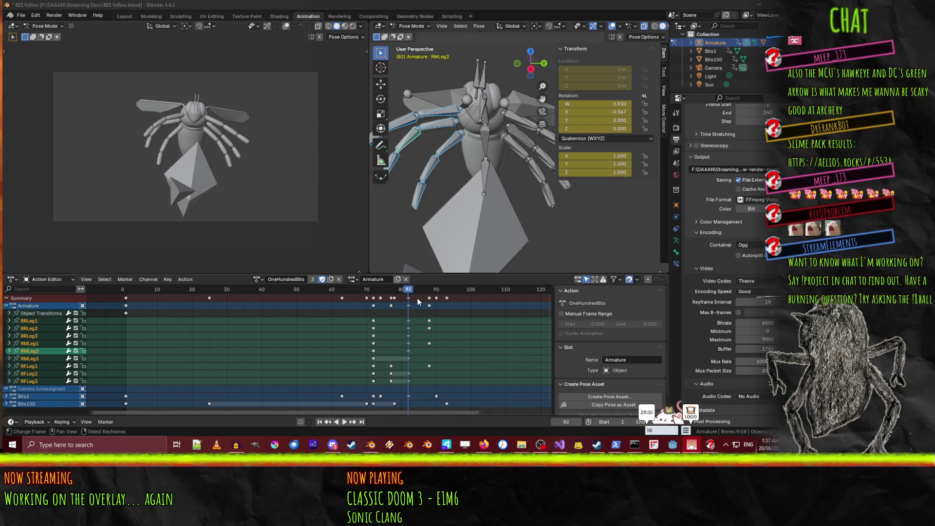
{"action": "left_click_drag", "start_coordinate": [408, 292], "coordinate": [391, 298]}
- Move the right legs' frame-82 keyframes about four frames earlier, to frame 78
{"action": "key", "text": "space"}
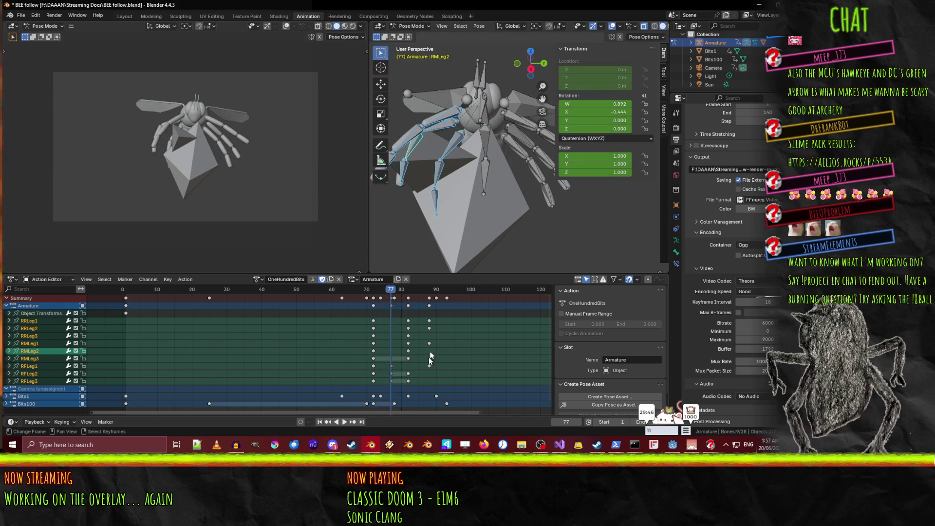
{"action": "left_click", "coordinate": [409, 305], "text": "alt"}
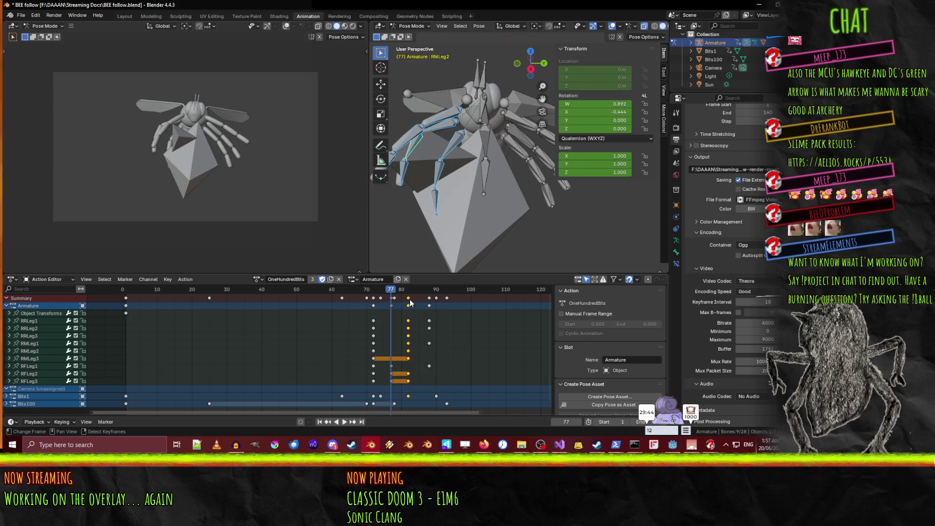
{"action": "left_click_drag", "start_coordinate": [410, 317], "coordinate": [409, 343]}
{"action": "left_click", "coordinate": [408, 359], "text": "shift"}
{"action": "left_click", "coordinate": [410, 344], "text": "shift"}
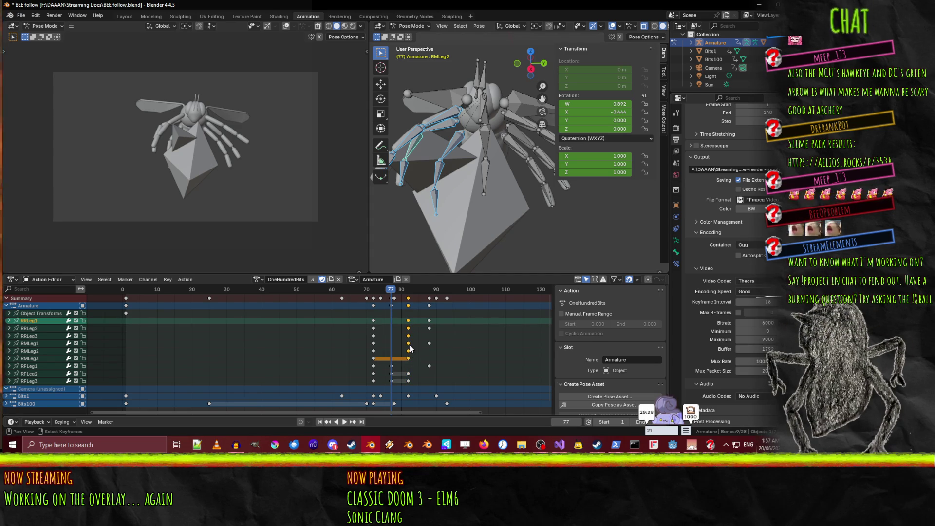
{"action": "left_click", "coordinate": [408, 374], "text": "shift"}
{"action": "left_click", "coordinate": [408, 381], "text": "shift"}
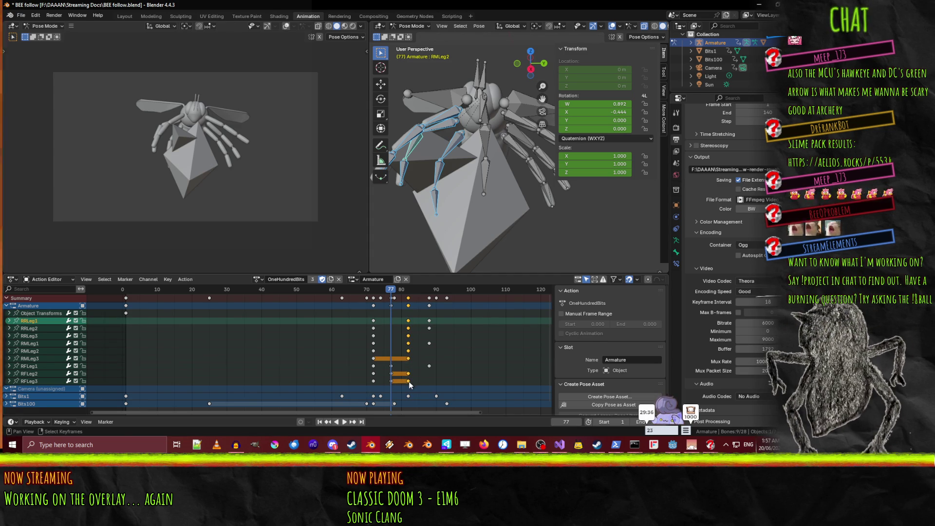
{"action": "key", "text": "g"}
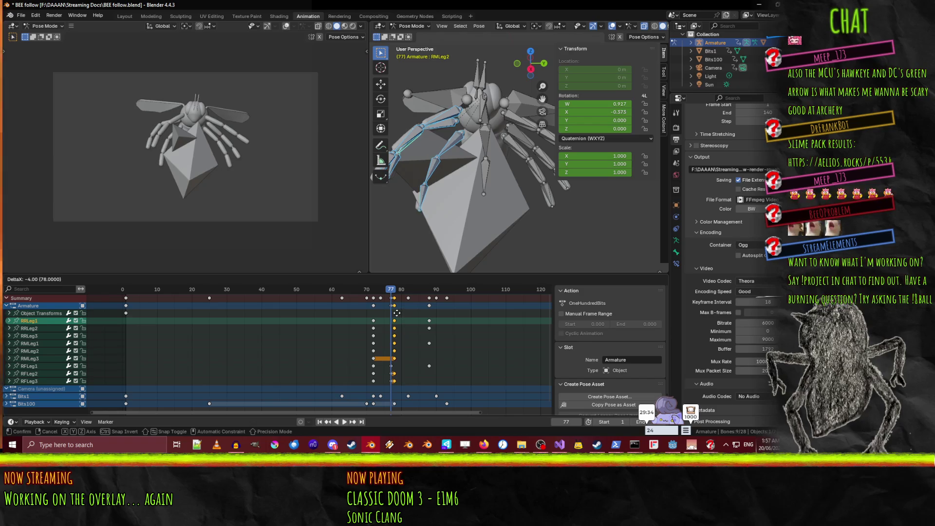
{"action": "left_click", "coordinate": [393, 316]}
- Replay the animation, then select the frame-88 keys and begin sliding them toward frame 80
{"action": "mouse_move", "coordinate": [388, 295]}
{"action": "left_mouse_down"}
{"action": "mouse_move", "coordinate": [433, 306]}
{"action": "mouse_move", "coordinate": [343, 306]}
{"action": "left_mouse_up"}
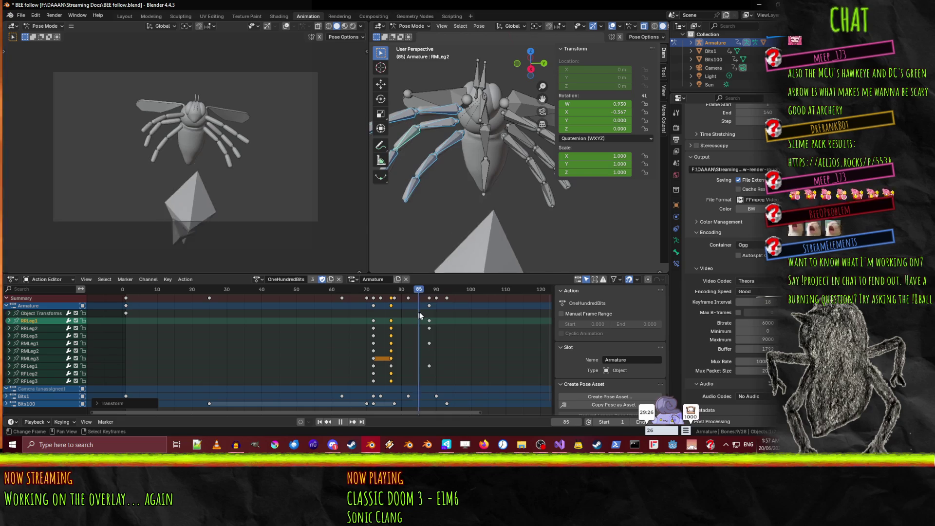
{"action": "left_click", "coordinate": [136, 326]}
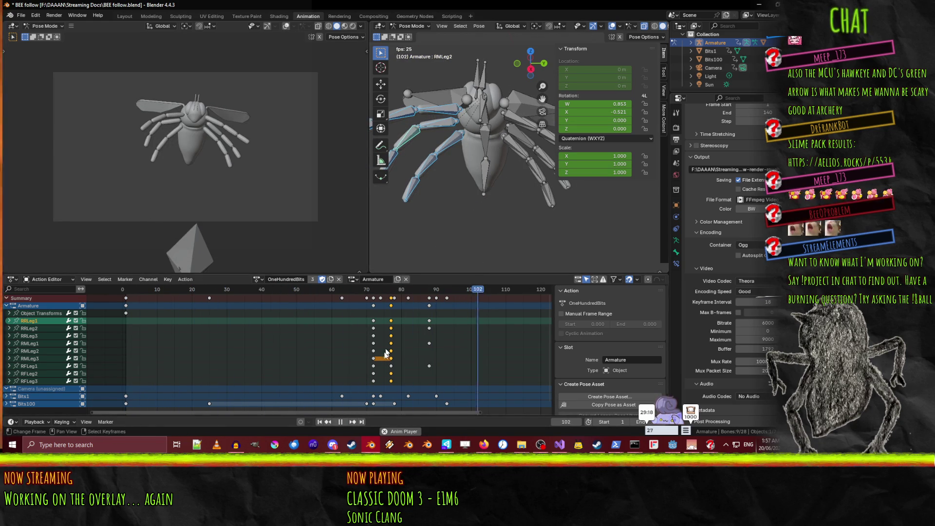
{"action": "left_click", "coordinate": [339, 424]}
{"action": "left_click_drag", "start_coordinate": [431, 291], "coordinate": [396, 293]}
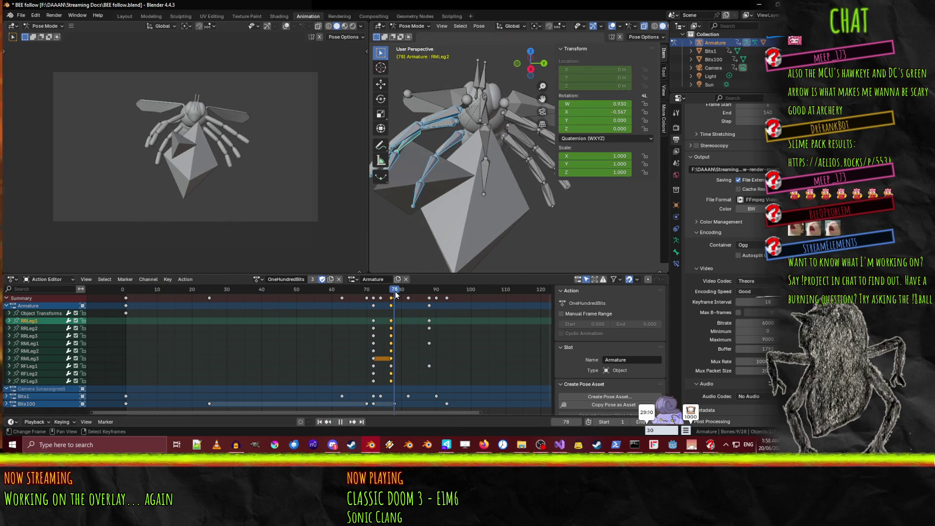
{"action": "left_click", "coordinate": [429, 306]}
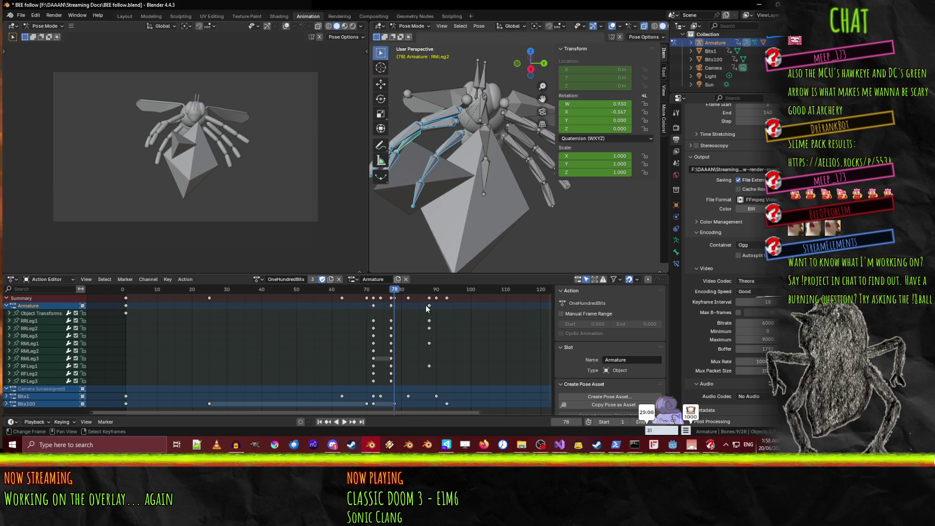
{"action": "key", "text": "g"}
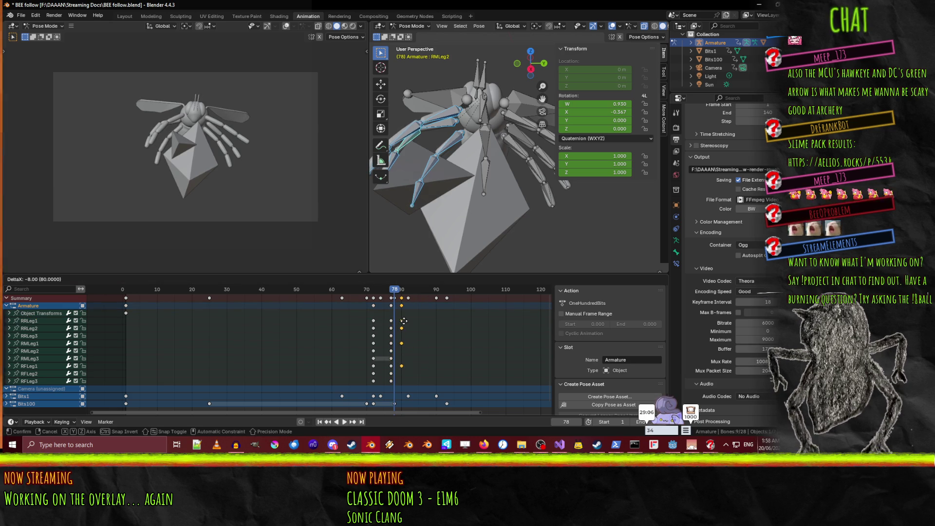